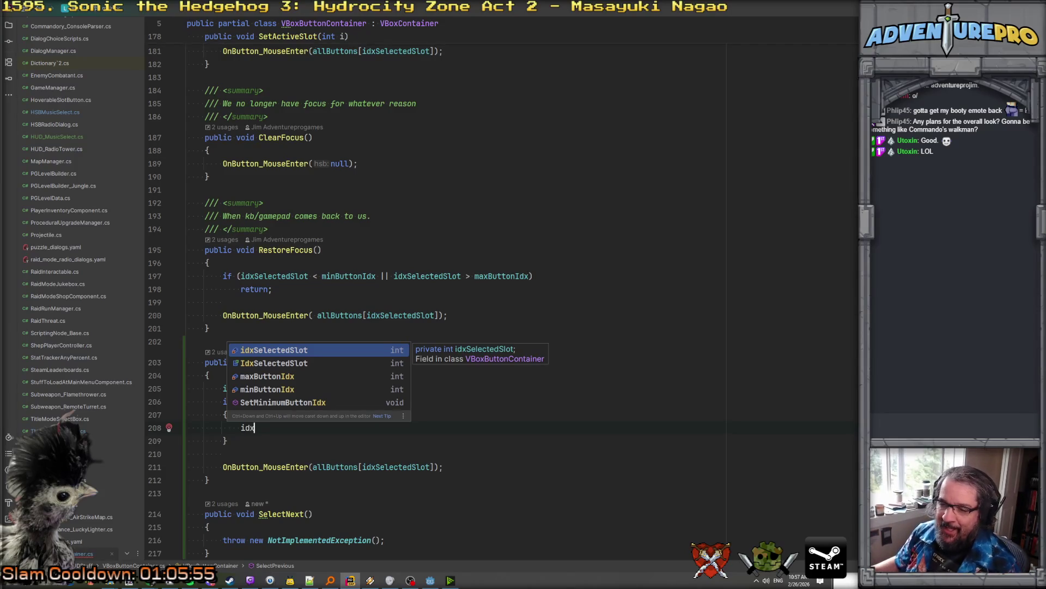
In SelectPrevious, assign idxSelectedSlot = allButtons.Count - 1 inside the below-zero if block
key(Escape)
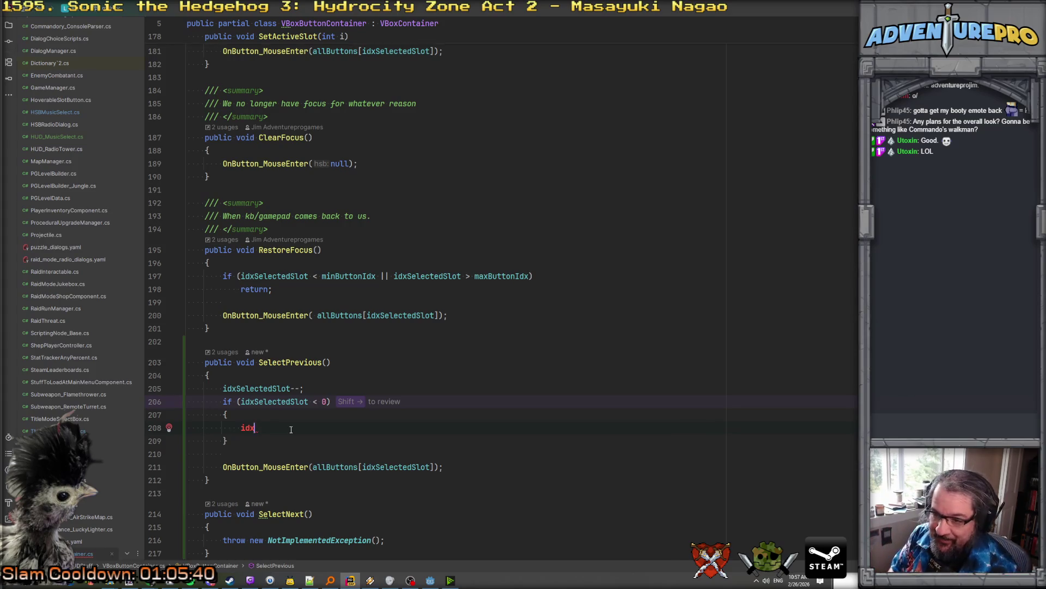
key(Return)
text(= all)
key(Return)
text(.Count - 1;)
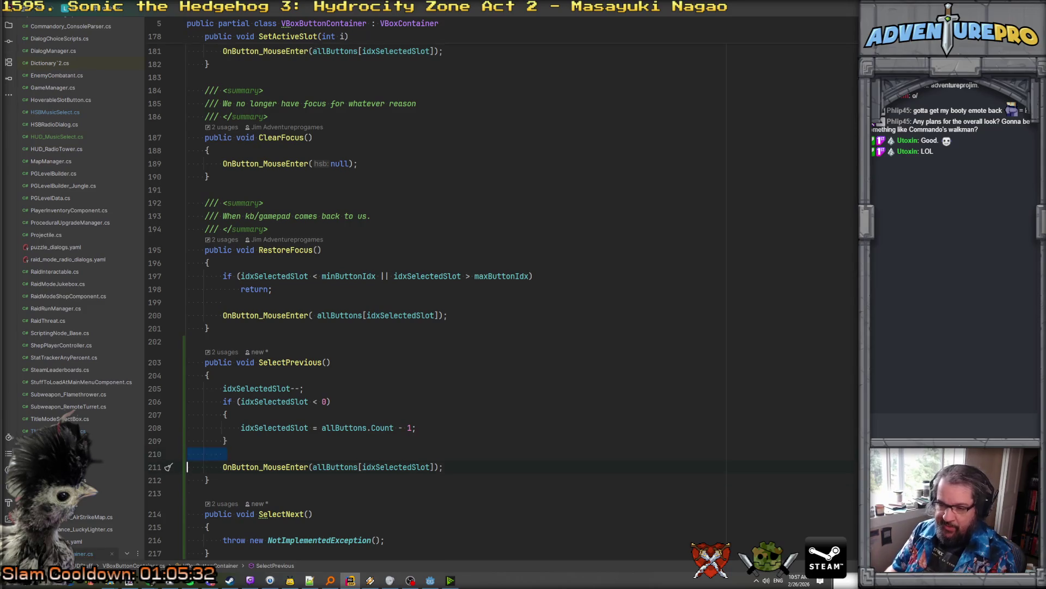
Tidy the blank lines around the if block and select the SelectPrevious body for copying
key(BackSpace)
key(Return)
key(shift+Up)
key(shift+Up)
key(shift+Up)
key(shift+Up)
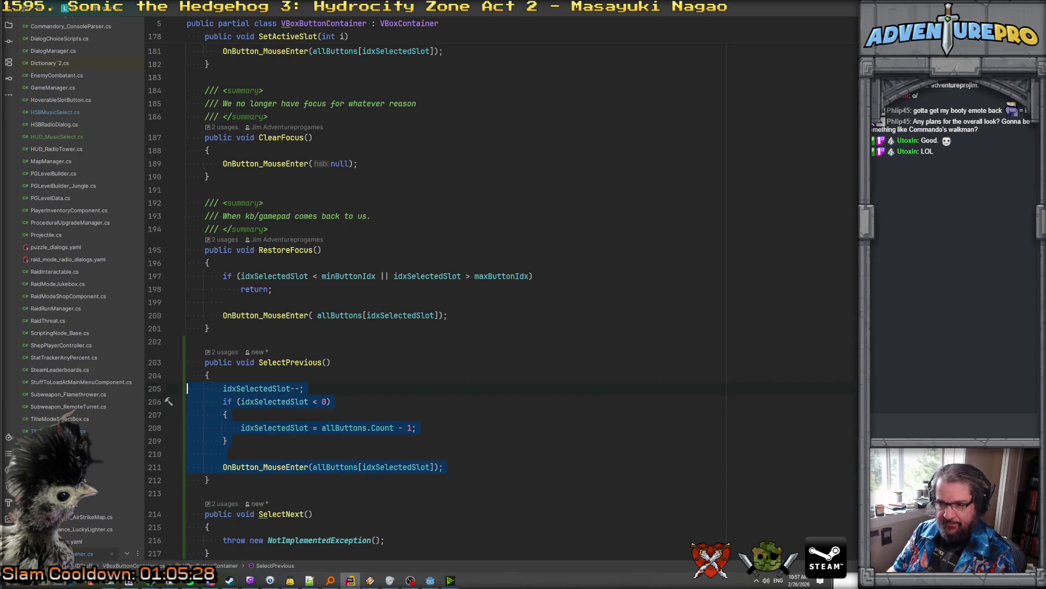
key(Down)
key(Down)
key(Down)
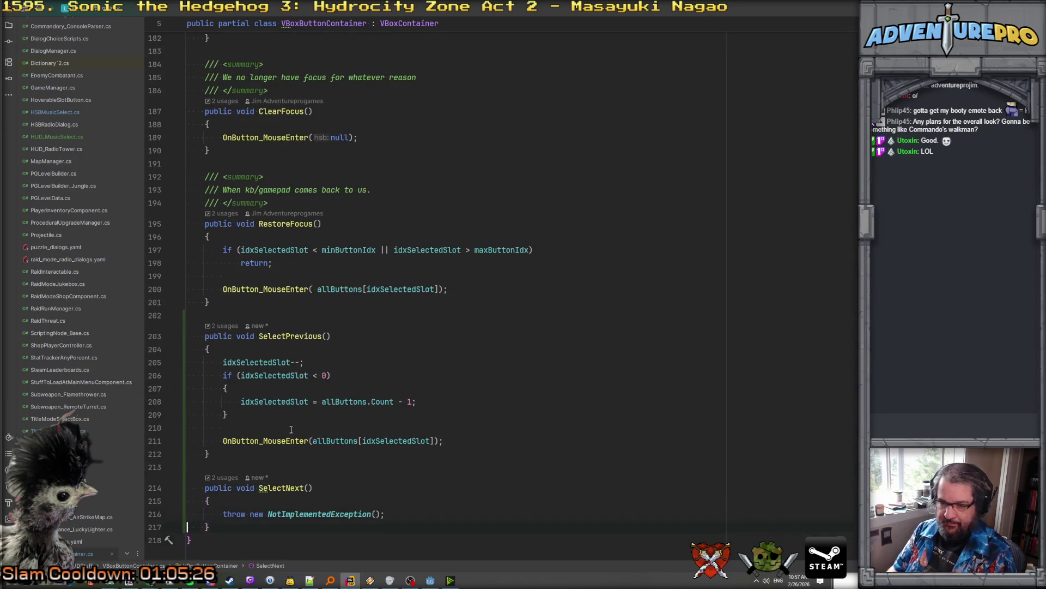
Replace SelectNext's throw line with the copied body, changing the decrement to idxSelectedSlot++
key(ctrl+y)
text(idxSelectedSlot--;         if (idxSelectedSlot < 0)         {             idxSelectedSlot = allButtons.Count - 1;         }          OnButton_MouseEnter(allButtons[idxSelectedSlot]);)
key(Up)
key(Up)
key(Up)
click(299, 369)
key(BackSpace)
text(++)
Change the wrap condition from < 0 to >= allButtons.Count
key(Down)
key(Down)
key(Down)
key(Down)
key(Up)
key(End)
key(Left)
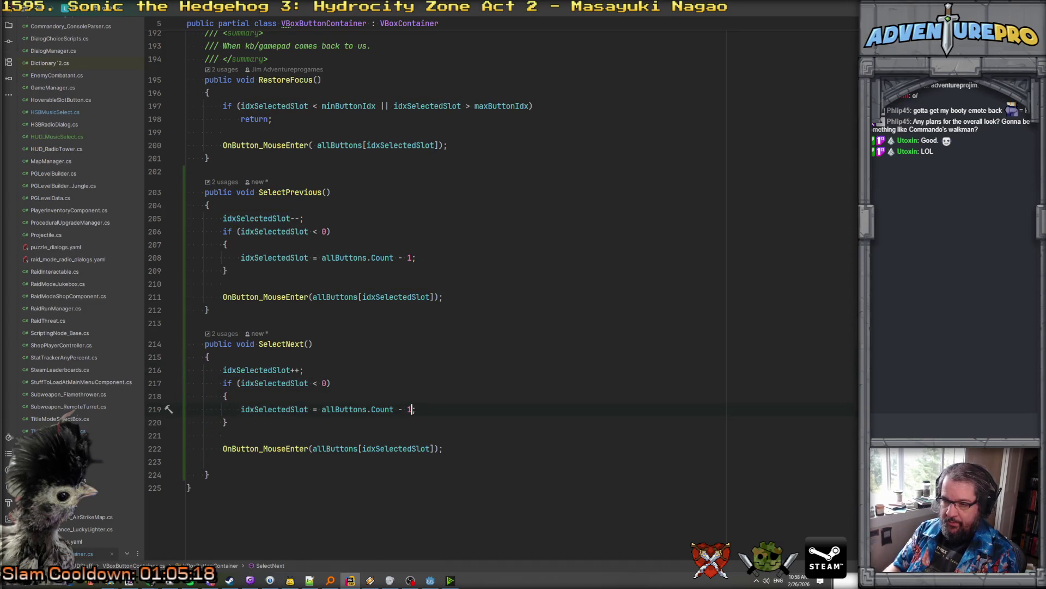
click(356, 386)
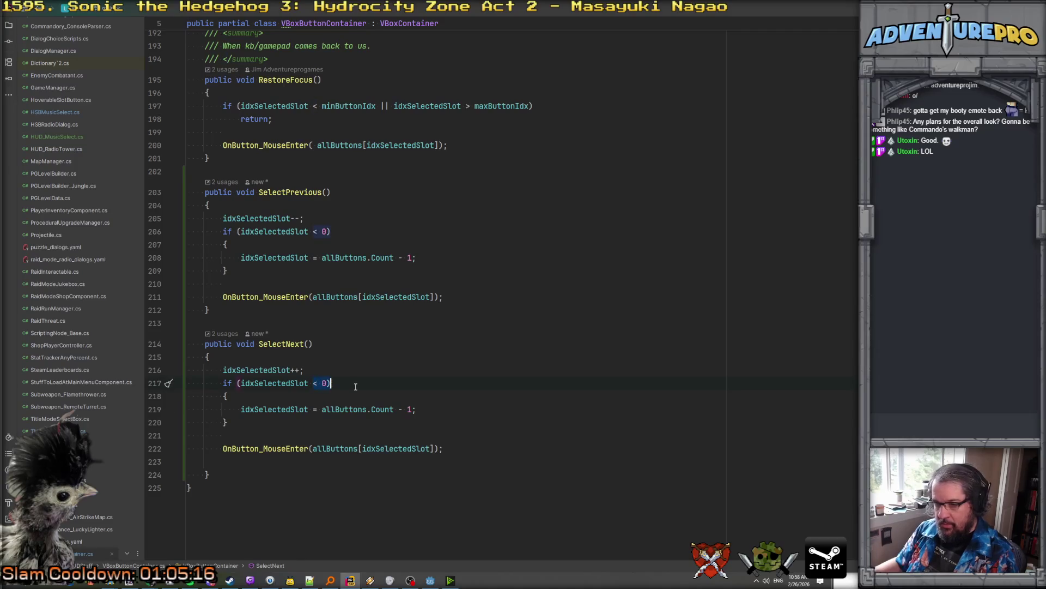
text(>= allButtons)
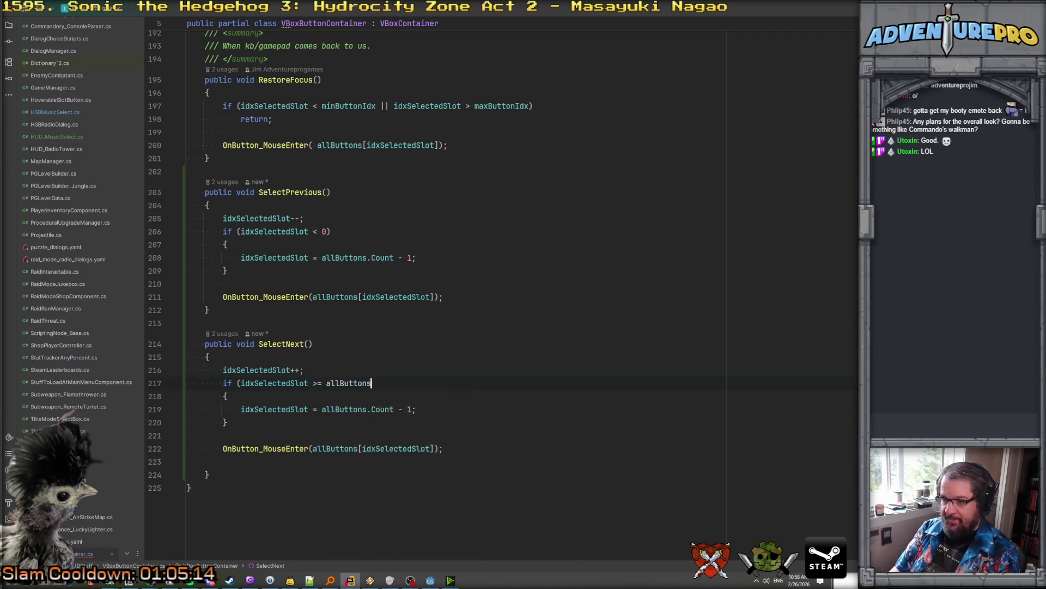
text(.cou ))
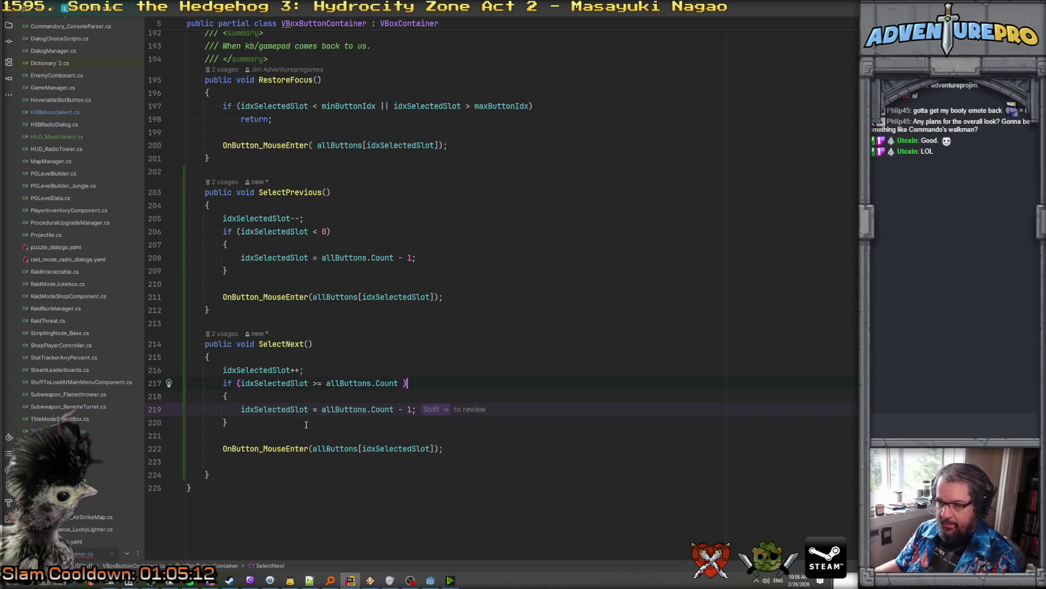
Make the wrap assignment reset idxSelectedSlot = 0
drag(311, 409, 470, 408)
key(BackSpace)
text(0;)
click(314, 409)
text(=)
key(Down)
key(Down)
scroll(327, 405, up, 7)
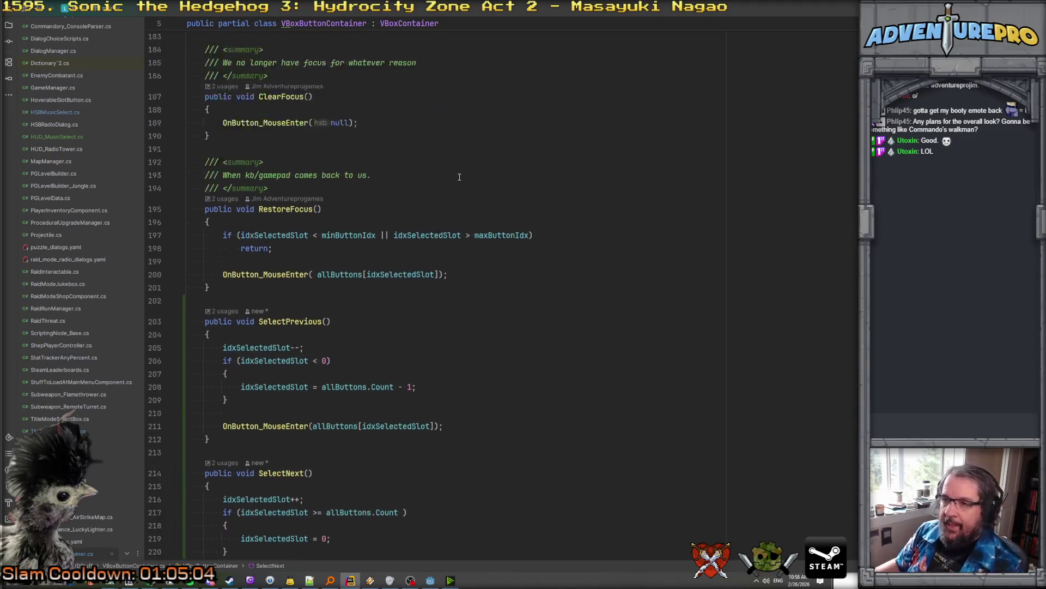
Review HandleInput in VBoxButtonContainer, then return to OnPushNextTrack in HUD_MusicSelect.cs
scroll(496, 224, up, 20)
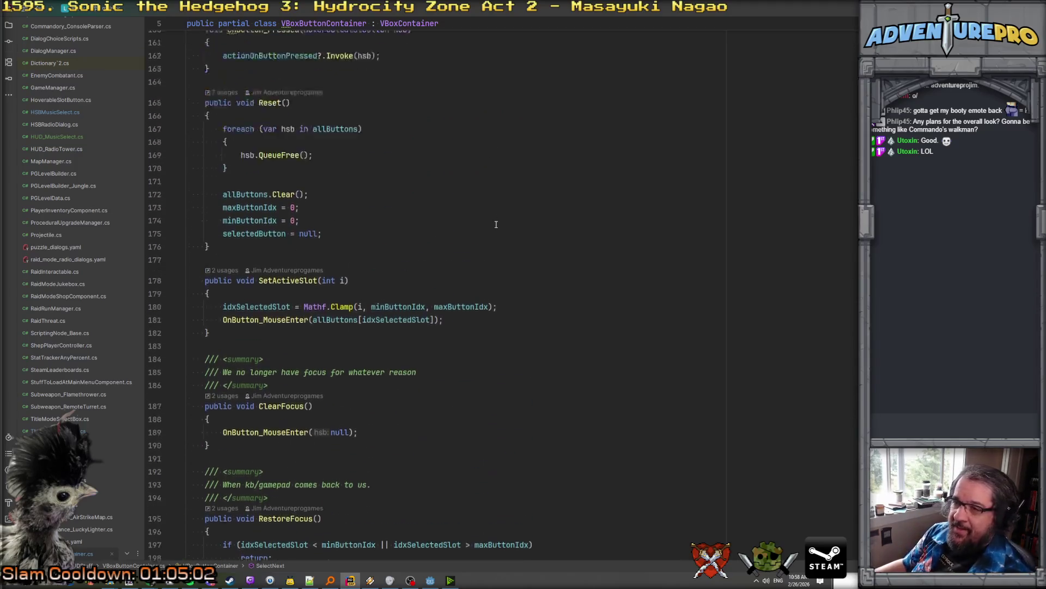
scroll(496, 224, up, 14)
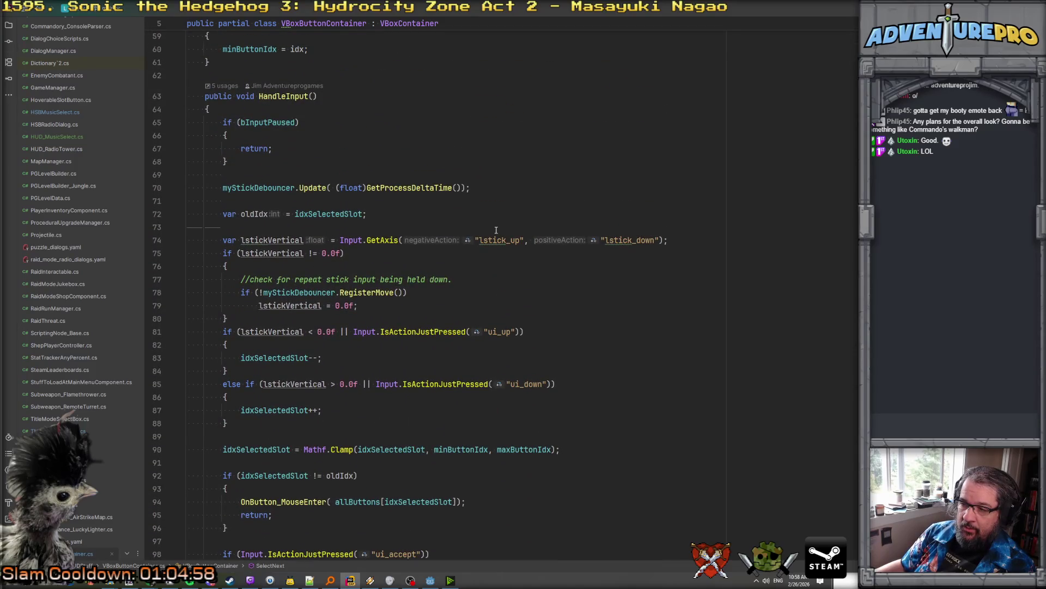
scroll(400, 253, up, 3)
scroll(262, 241, down, 6)
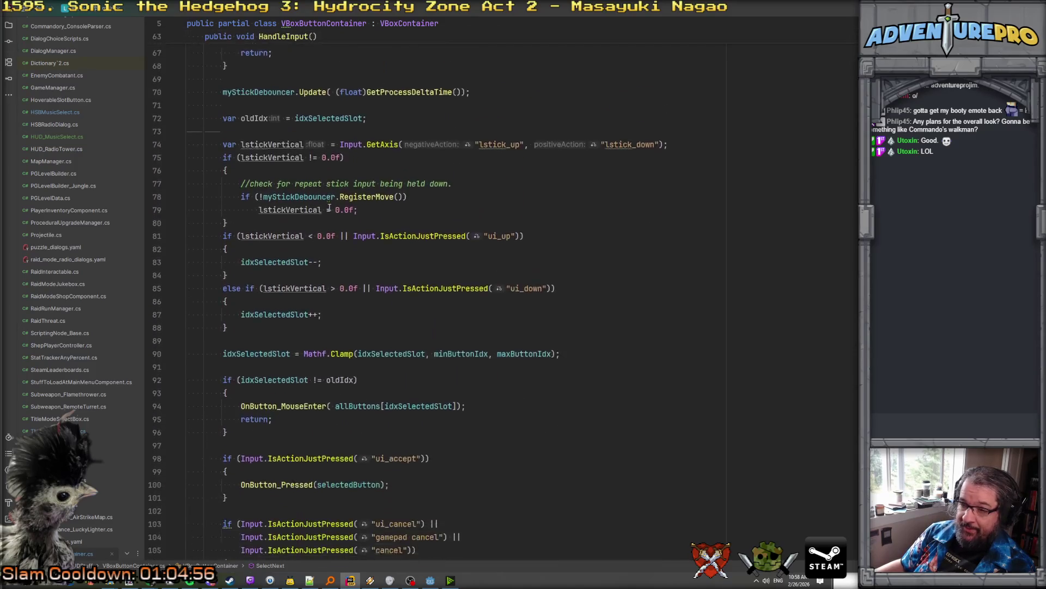
click(262, 241)
scroll(272, 286, down, 2)
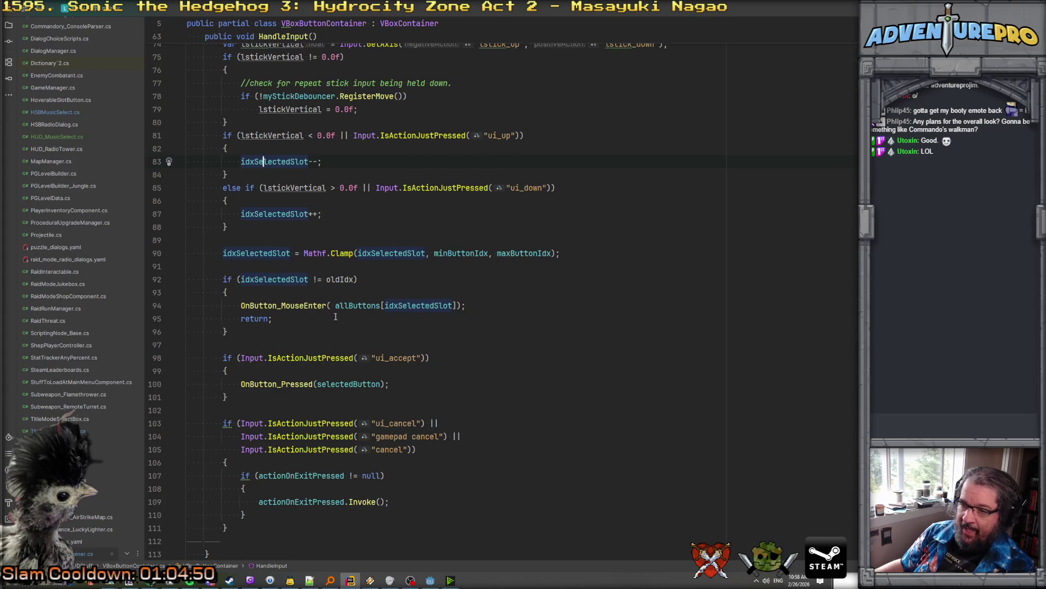
scroll(335, 316, down, 3)
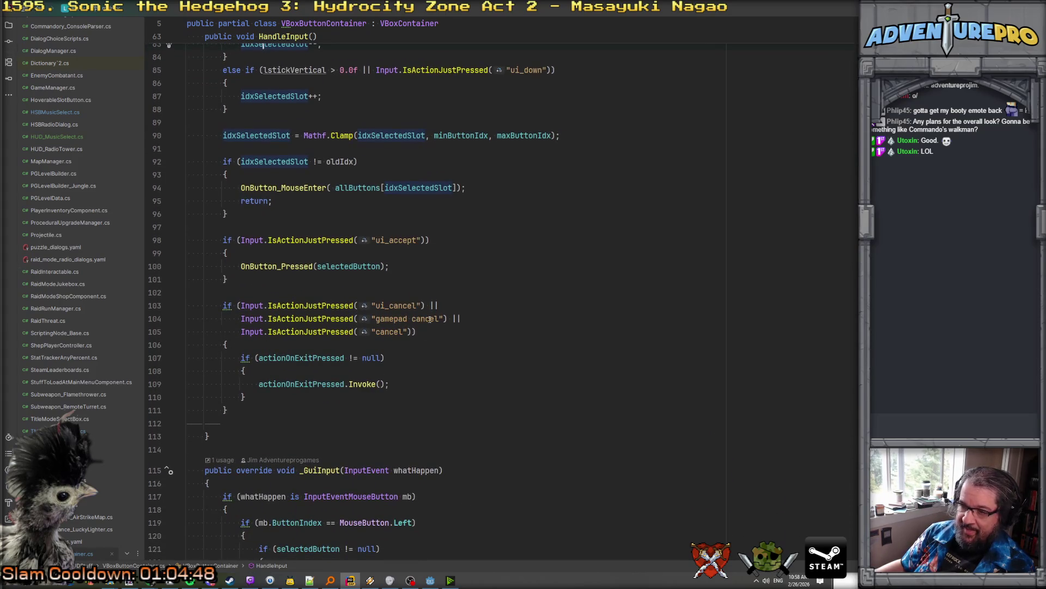
scroll(370, 262, up, 9)
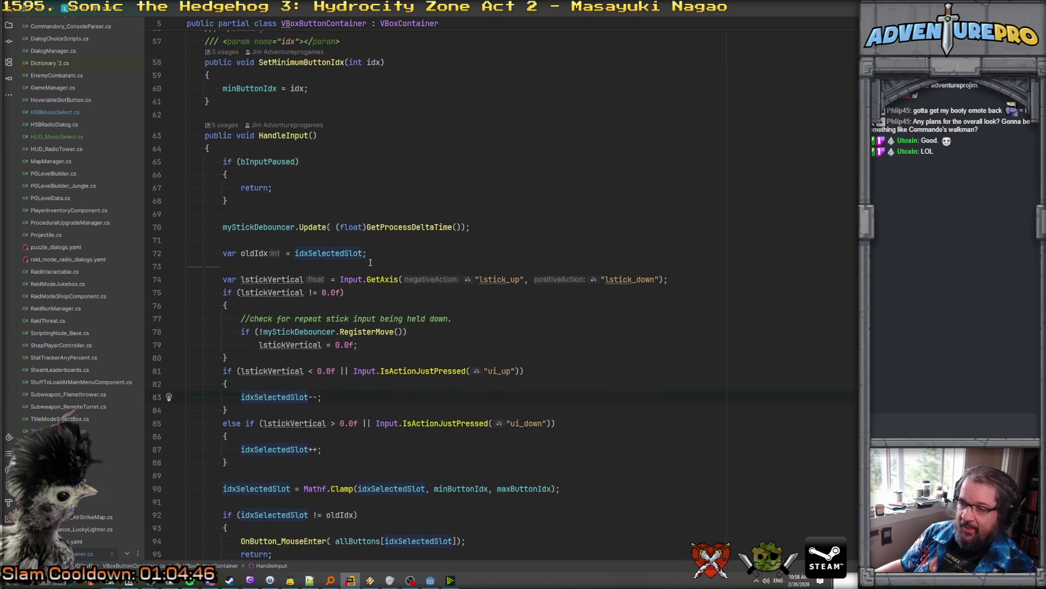
key(ctrl+alt+Left)
key(ctrl+alt+Left)
key(ctrl+alt+Left)
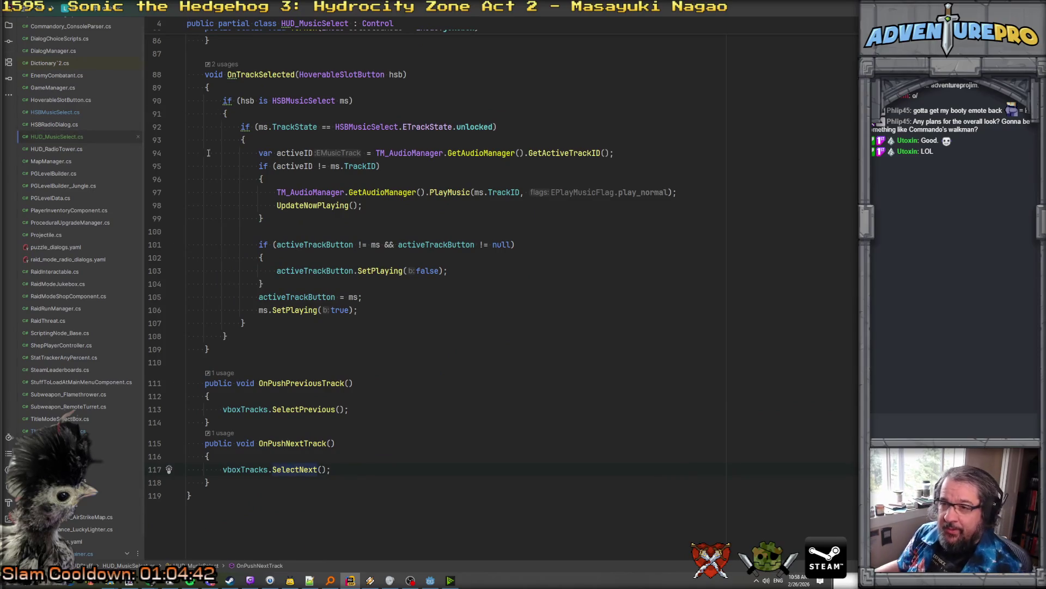
Insert a _Process override below _Ready and delete its generated doc comment
scroll(280, 175, up, 7)
scroll(281, 174, up, 9)
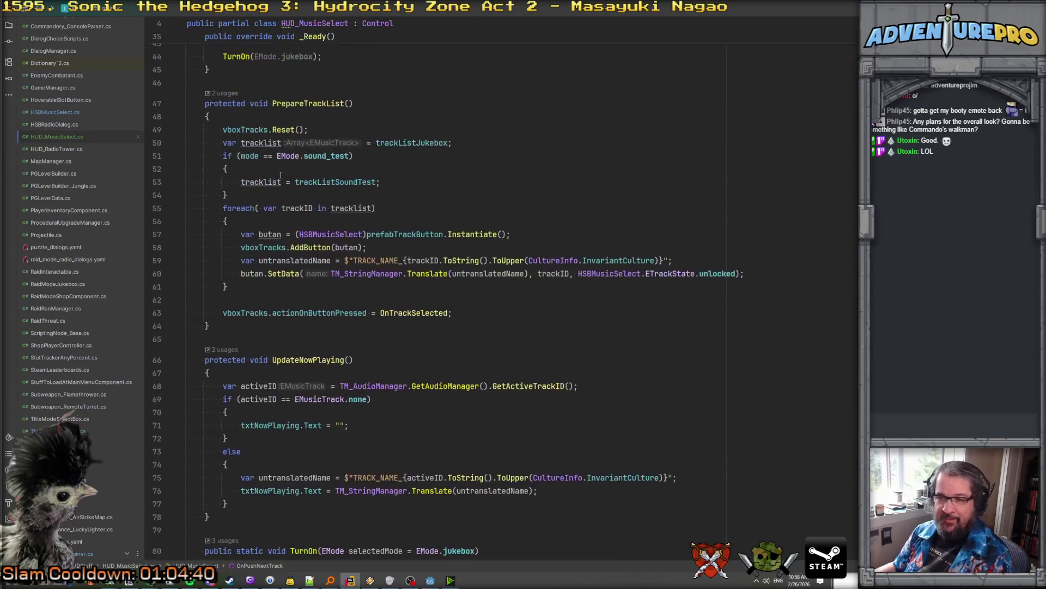
scroll(281, 175, up, 4)
scroll(256, 294, down, 7)
scroll(240, 381, up, 9)
click(314, 384)
key(Return)
key(Return)
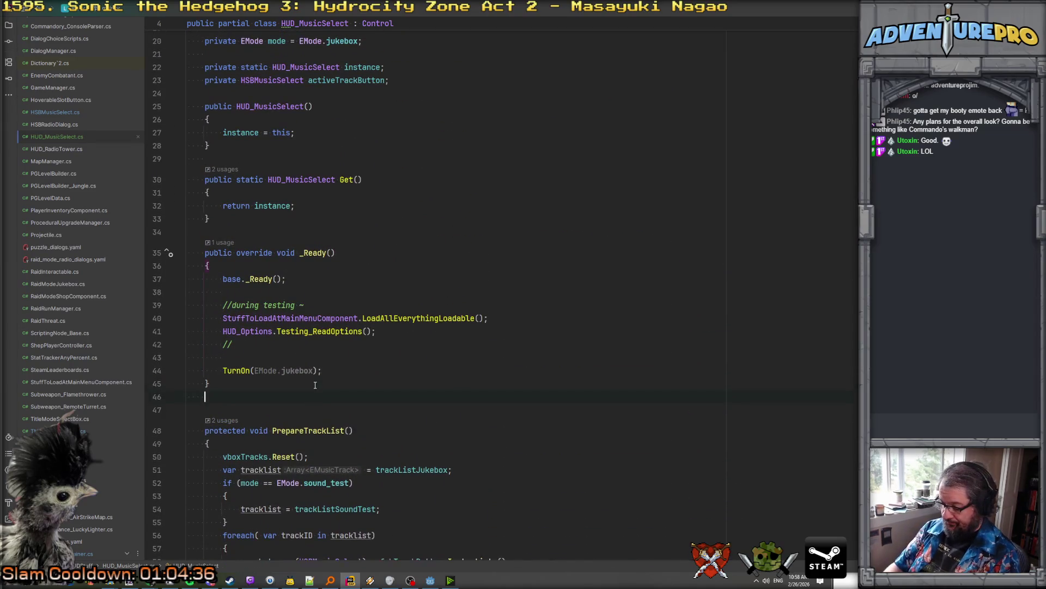
text(_Proce)
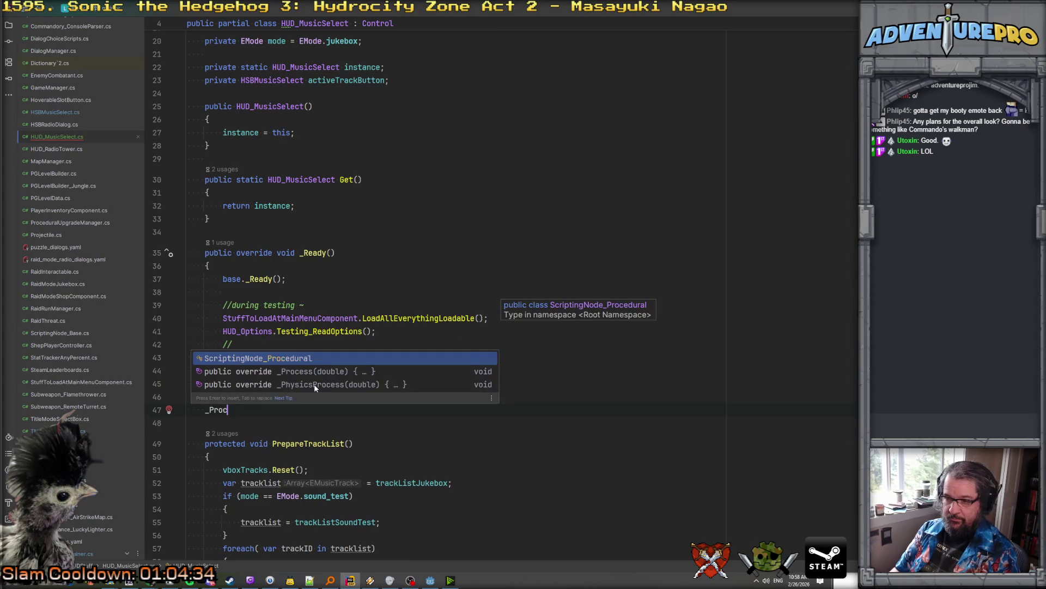
key(Down)
key(Return)
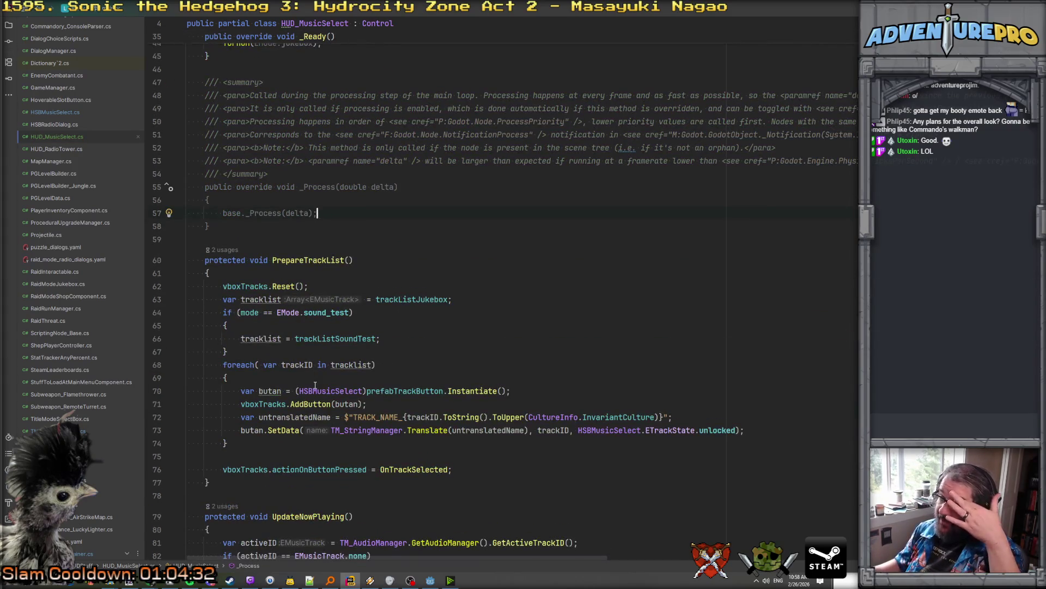
scroll(314, 360, up, 3)
drag(290, 308, 156, 205)
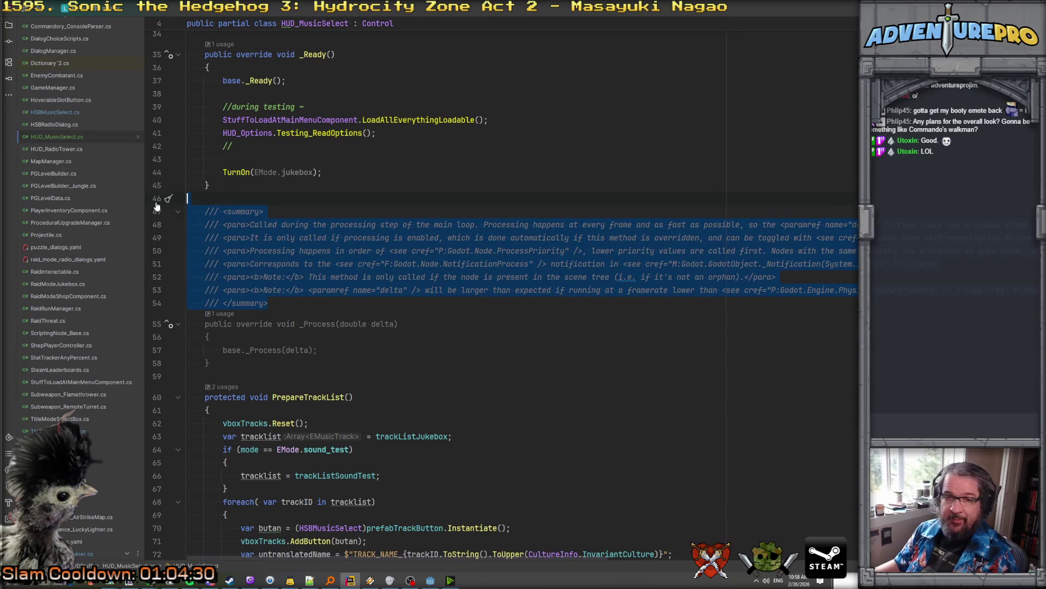
key(BackSpace)
Add vboxTracks.HandleInput(); after base._Process(delta) and remove the leftover empty line
key(Down)
key(Down)
key(Down)
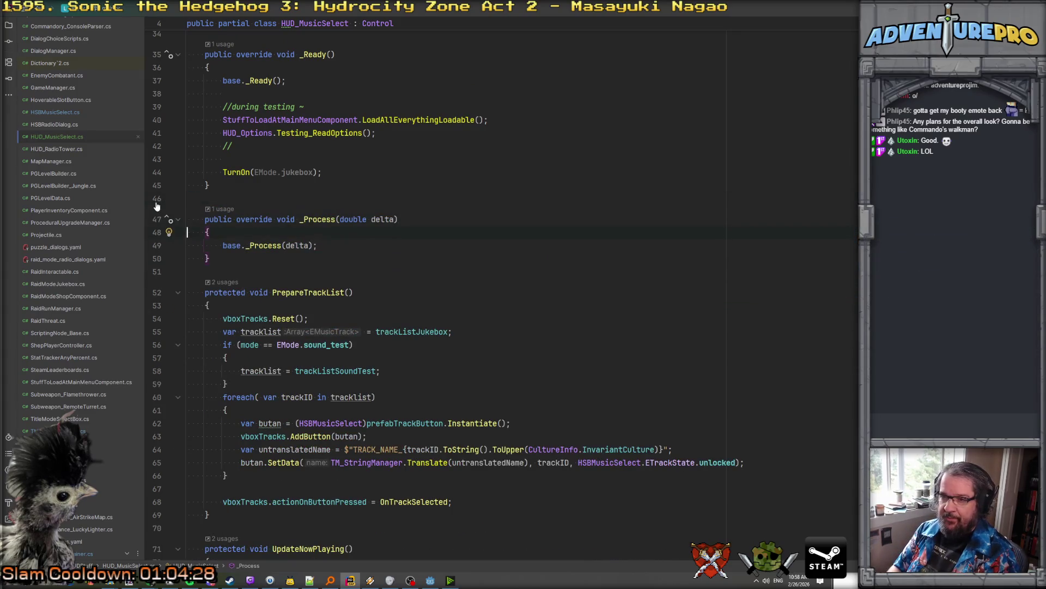
key(Return)
key(Return)
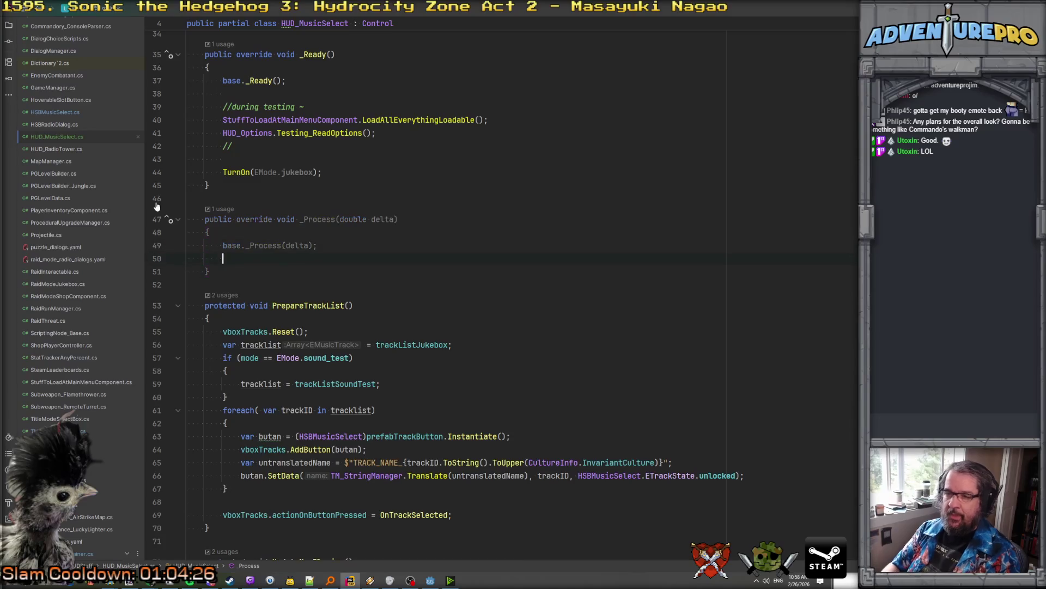
text(vboxTracks.Han)
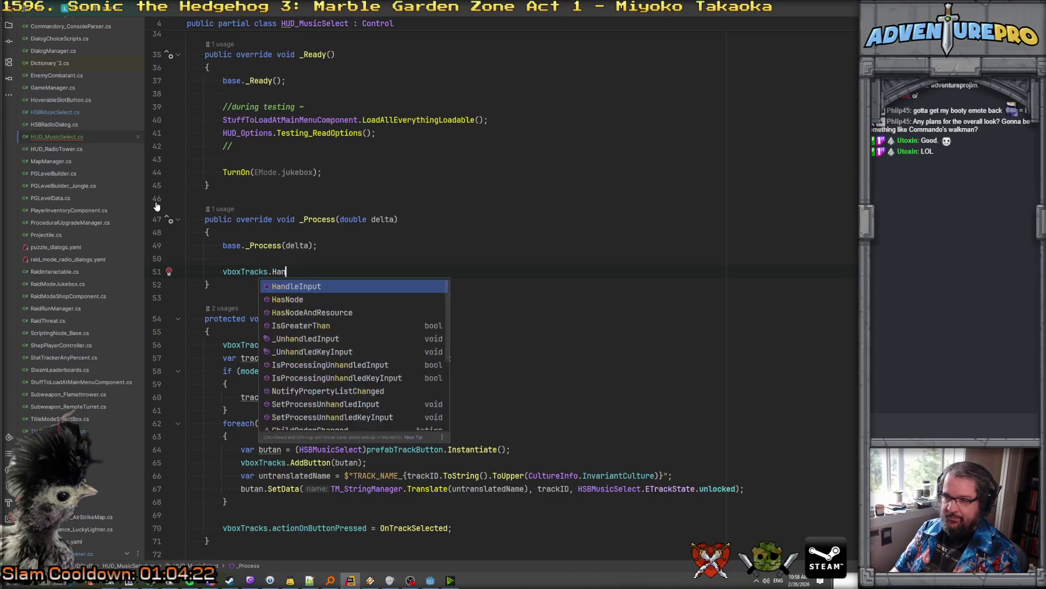
key(Return)
text(;)
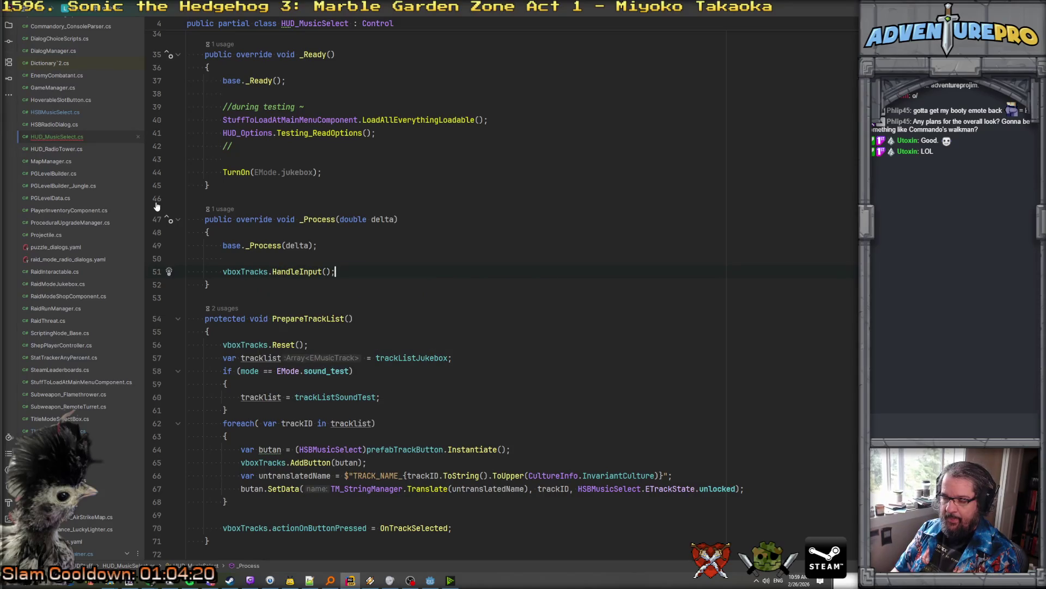
key(Up)
key(Home)
key(shift+Down)
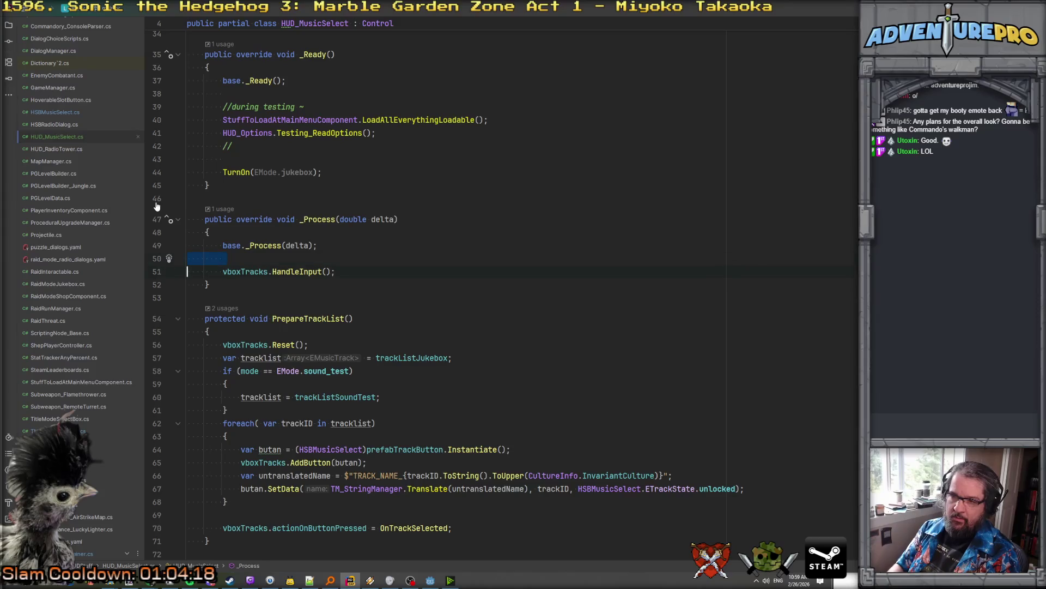
key(BackSpace)
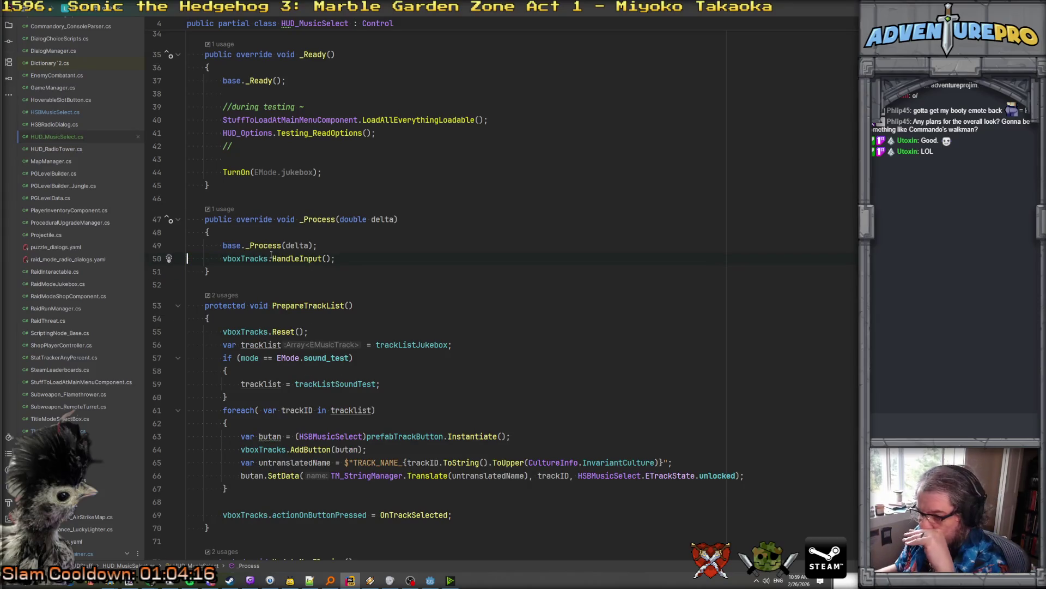
scroll(426, 283, down, 13)
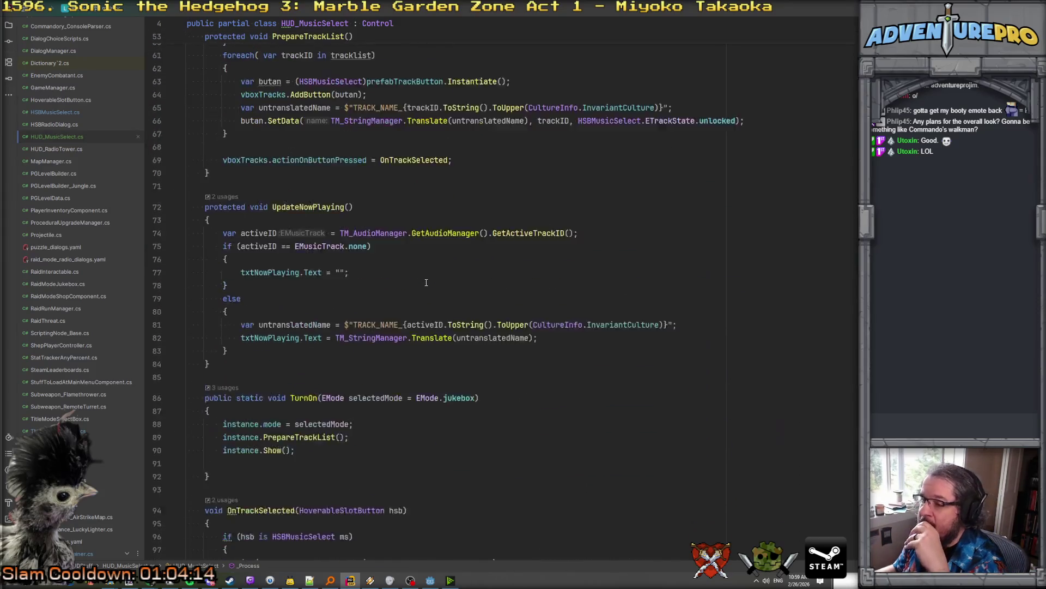
scroll(444, 361, up, 5)
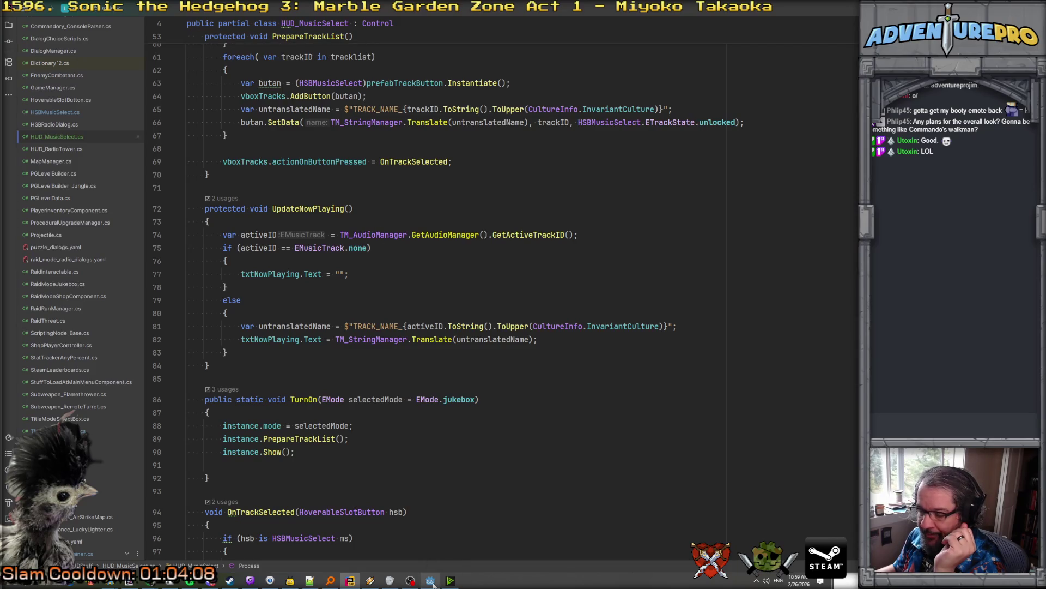
Switch to the Godot editor and save the hud_select_music scene with Ctrl+S
mouse_move(430, 582)
click(423, 486)
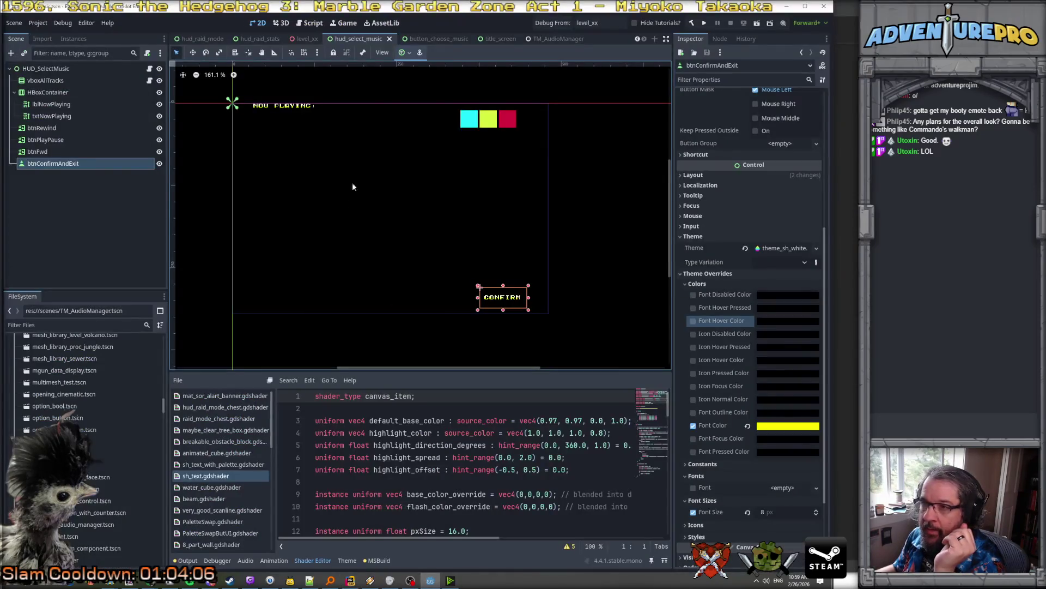
right_click(362, 38)
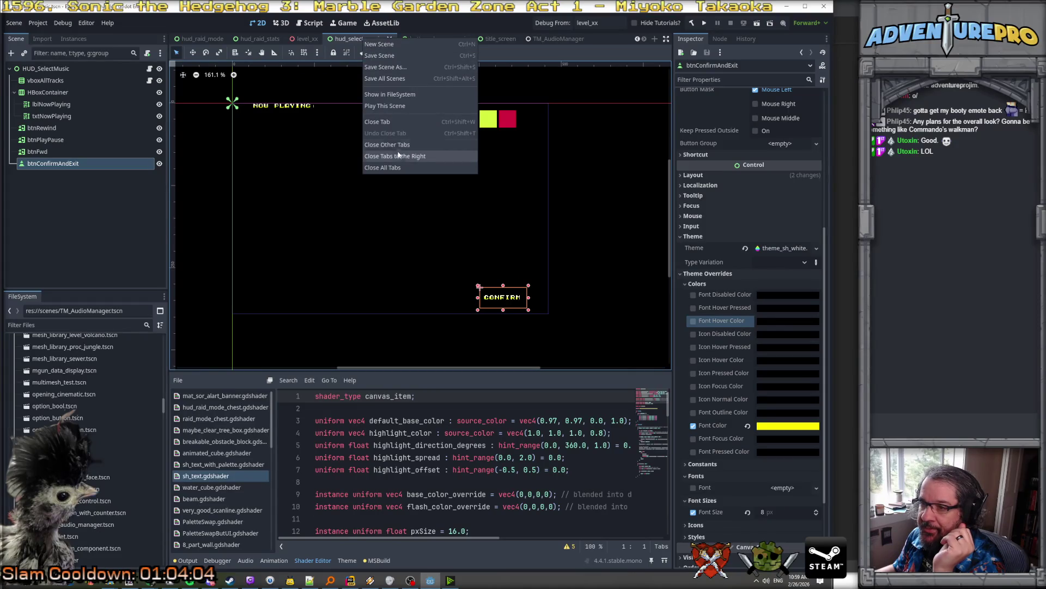
click(386, 106)
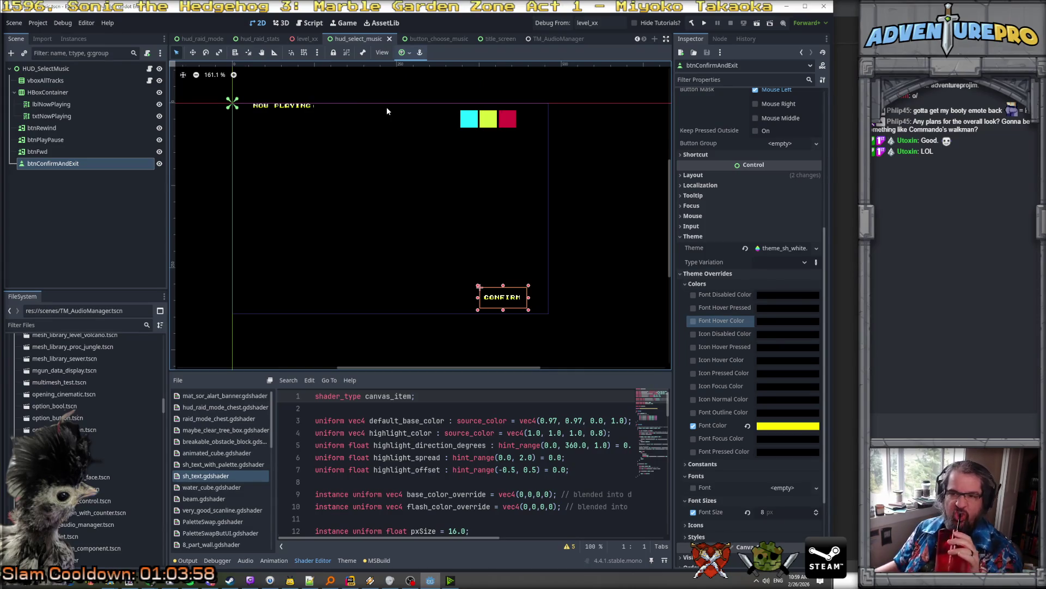
key(ctrl+s)
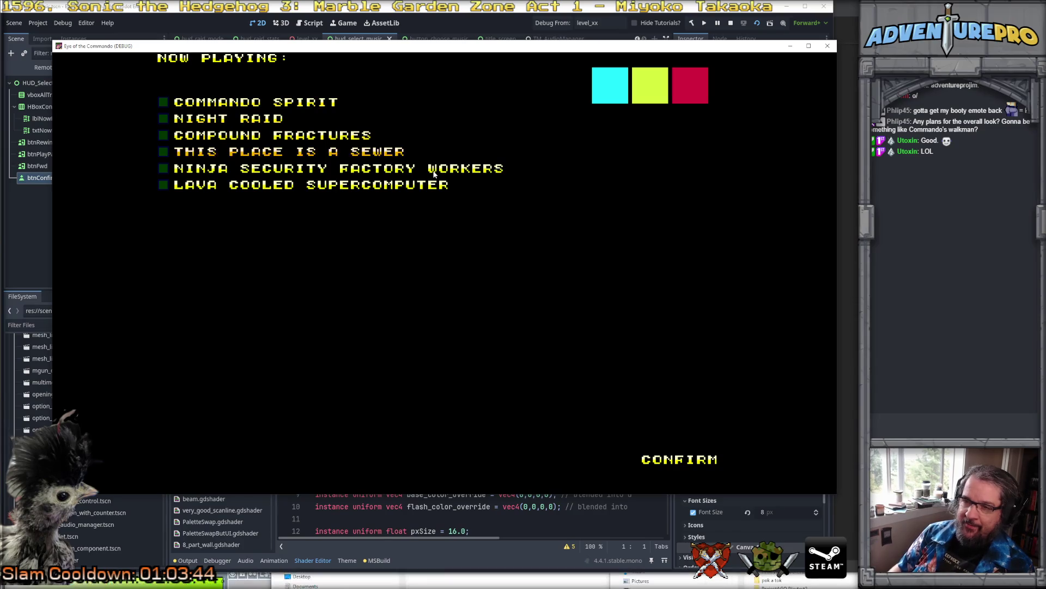
Select NIGHT RAID and LAVA COOLED SUPERCOMPUTER with arrow keys, close the game, return to Rider
key(Down)
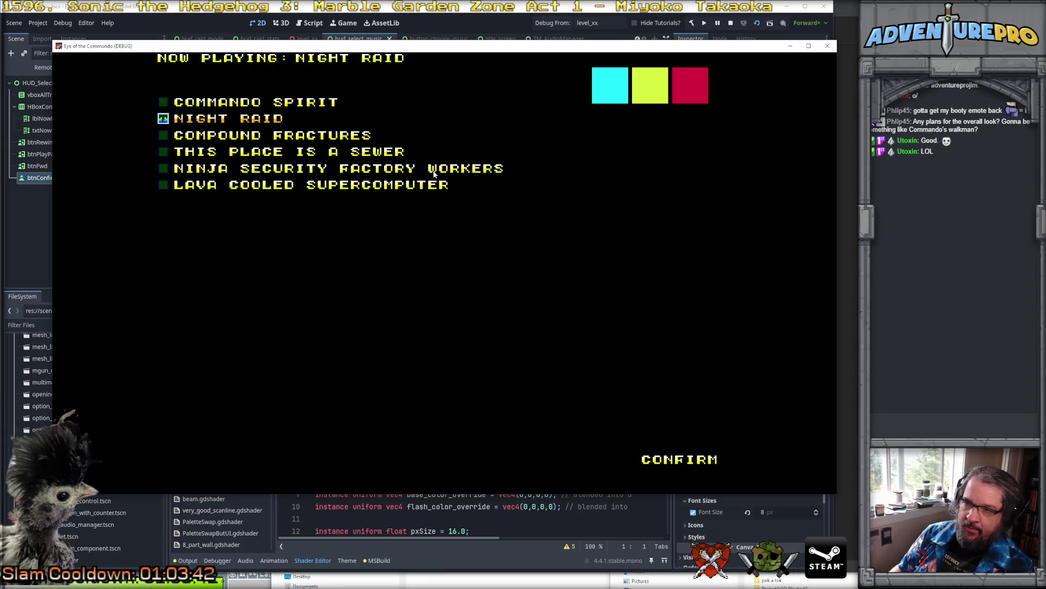
key(Up)
key(Up)
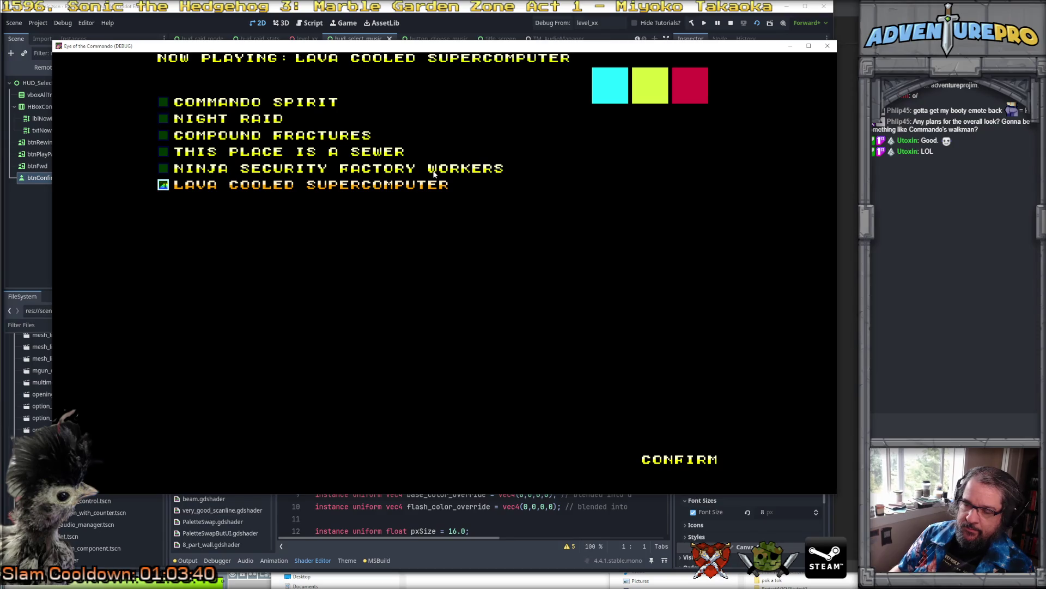
key(Up)
key(Up)
key(Up)
key(Up)
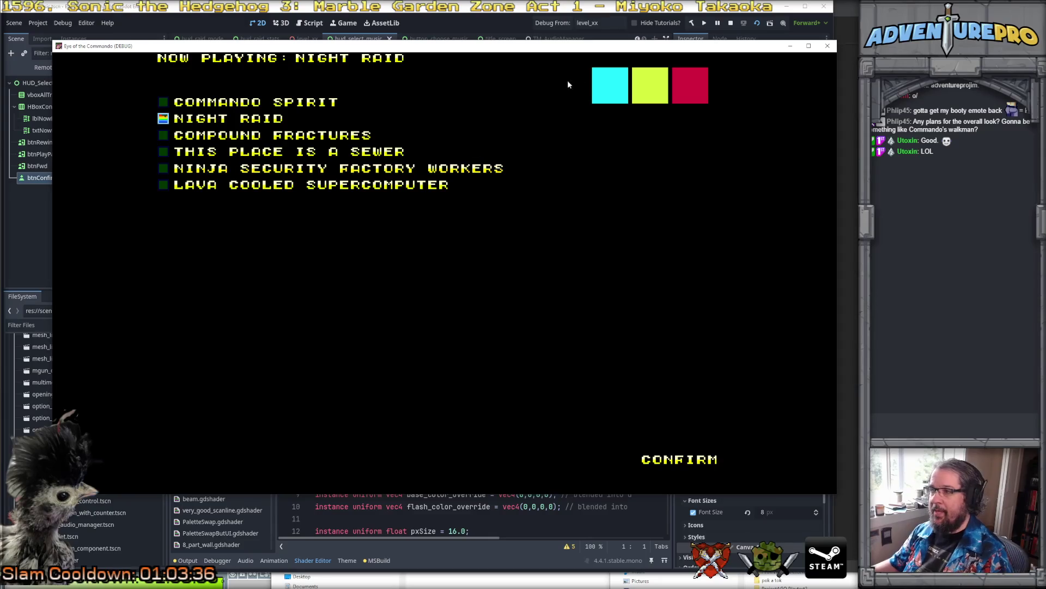
click(828, 48)
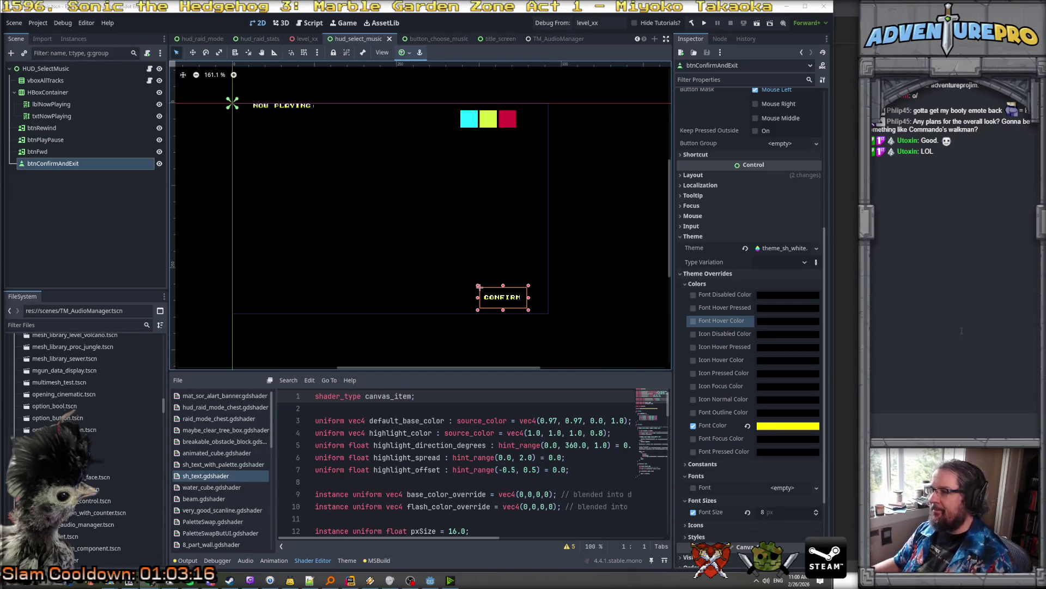
key(alt+Tab)
scroll(423, 283, up, 6)
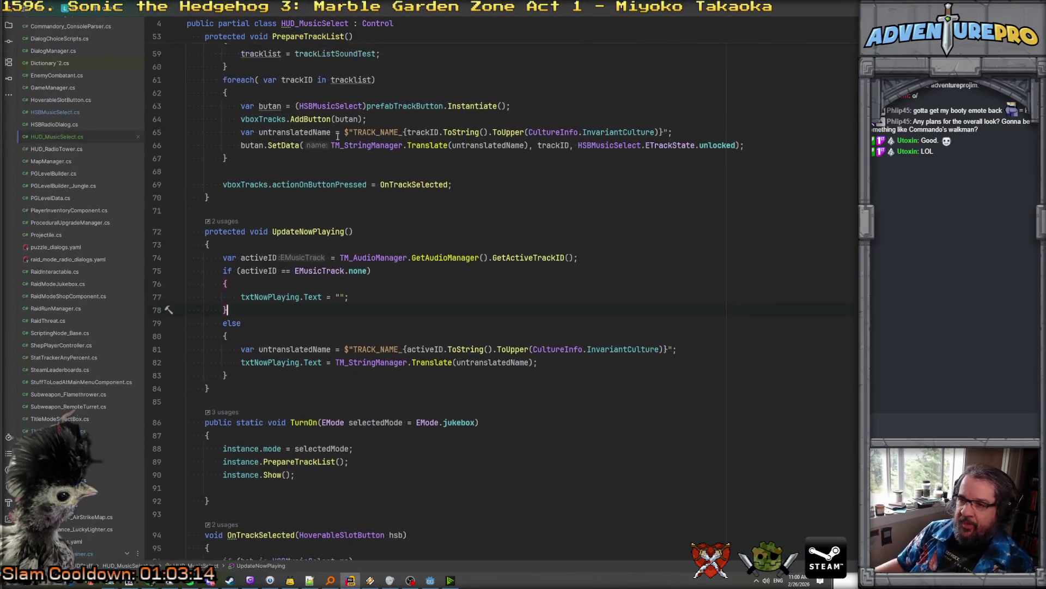
Jump from the OnTrackSelected reference to its method definition
scroll(423, 283, down, 4)
click(305, 240)
click(413, 239)
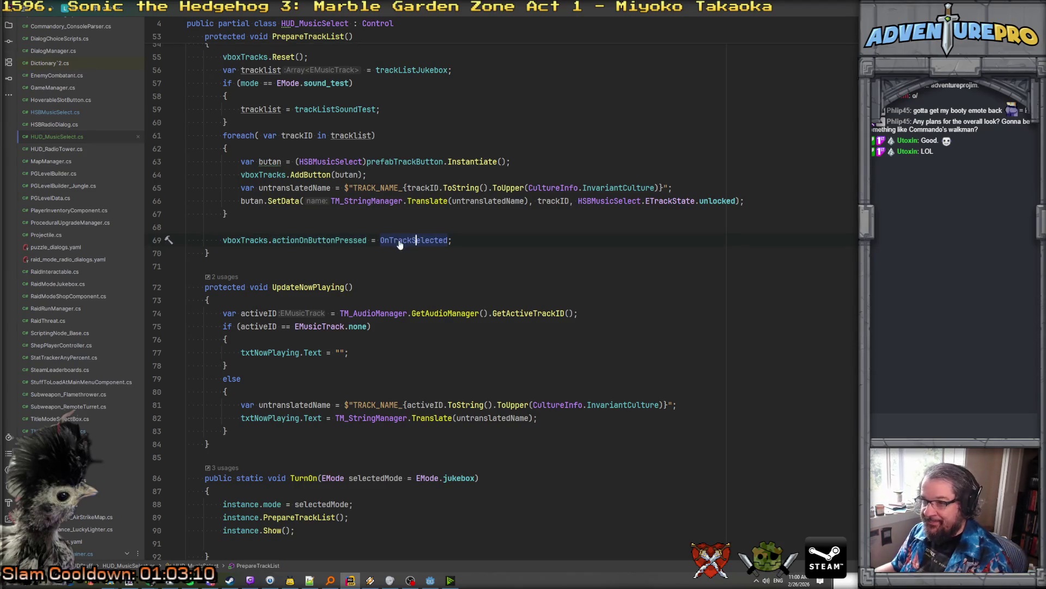
ctrl+click(414, 240)
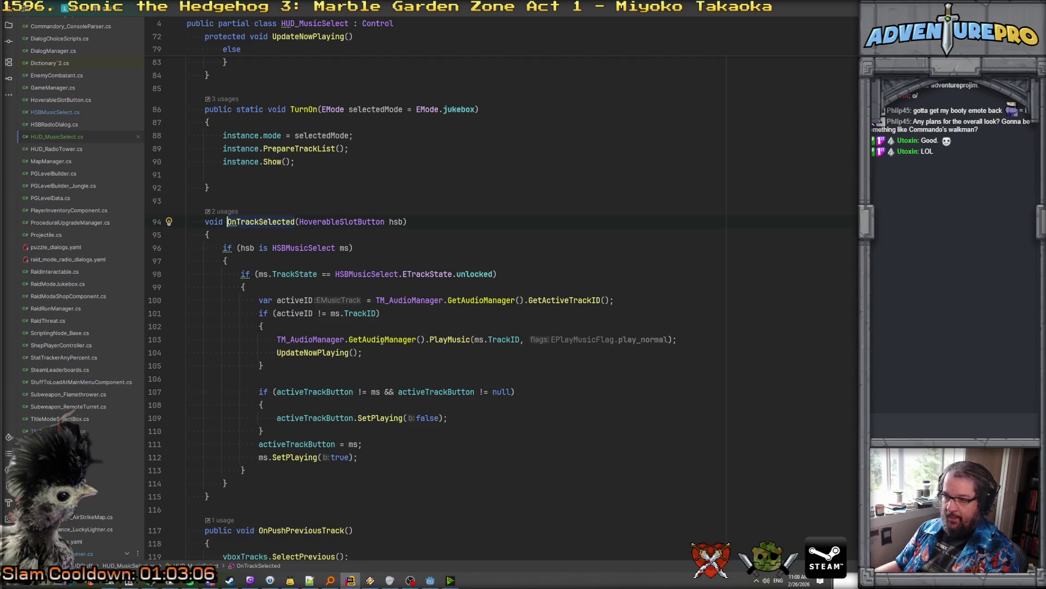
scroll(327, 368, down, 1)
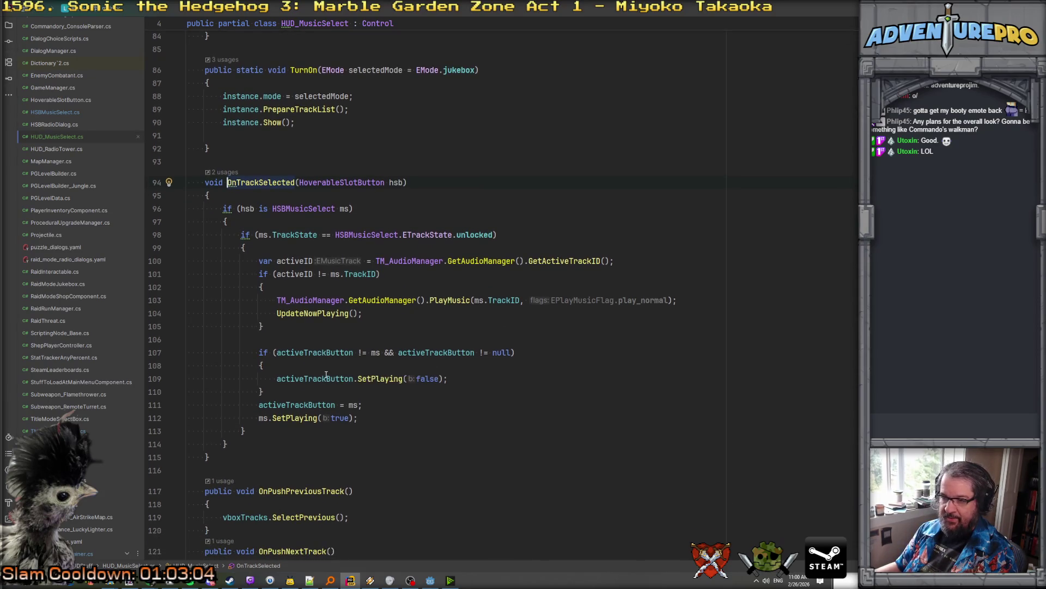
Add an else block after the play-track if in OnTrackSelected
click(304, 329)
key(Return)
text(else)
key(Return)
text({)
key(Return)
Call TM_AudioManager.GetAudioManager().PauseMusic(); in the else, then open PauseMusic's definition
text(M_)
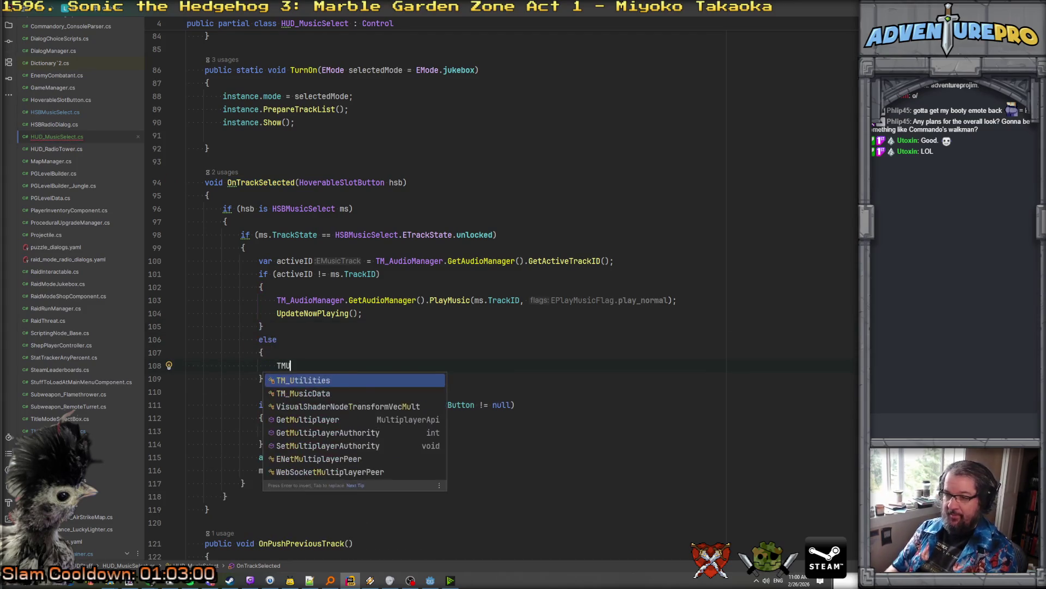
key(Return)
text(.Get)
key(Return)
text(.Pau)
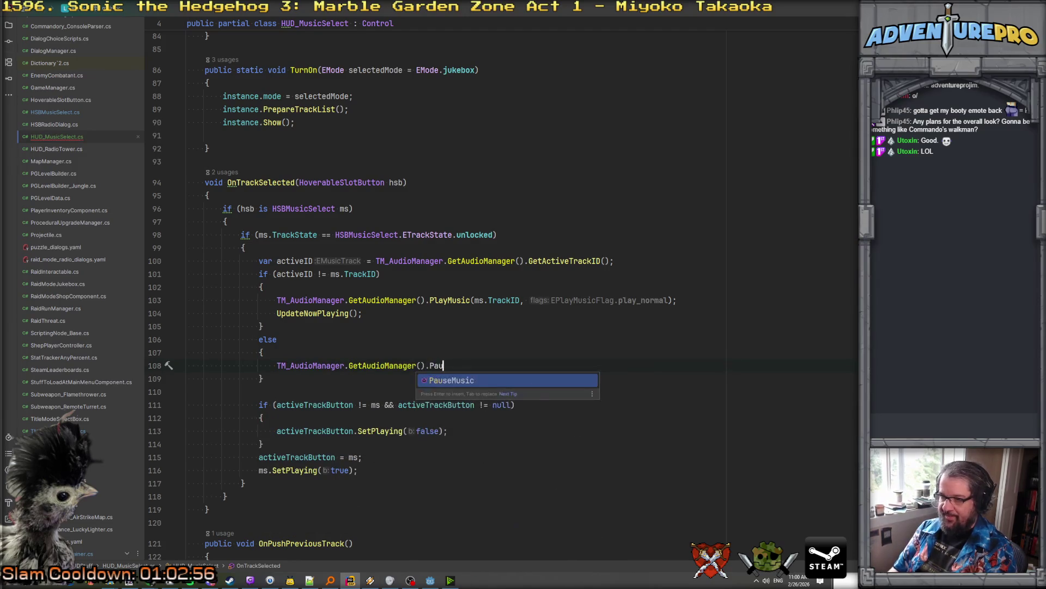
key(Return)
text(;)
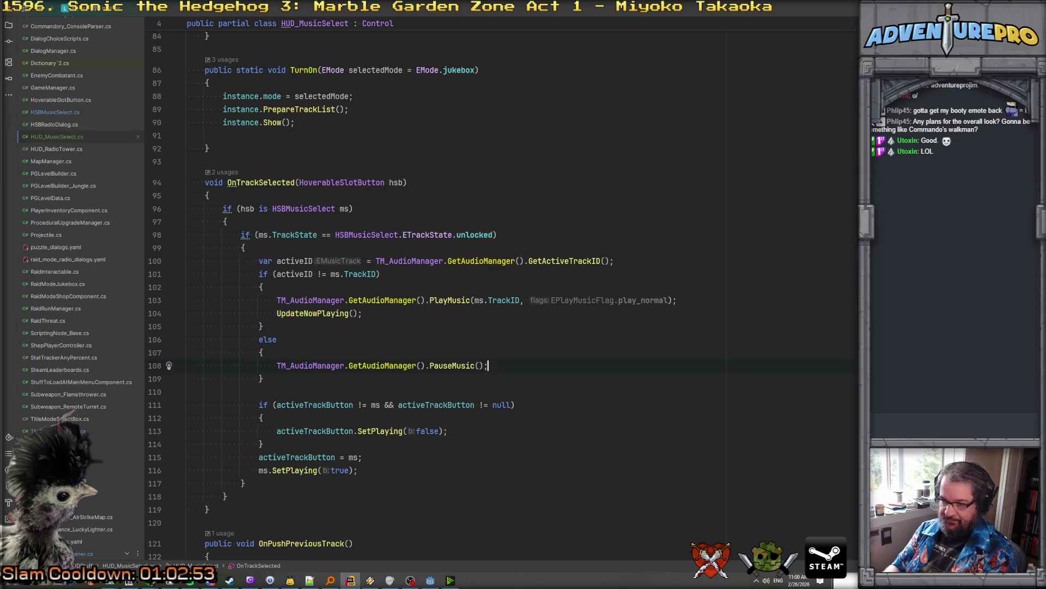
key(Down)
key(Down)
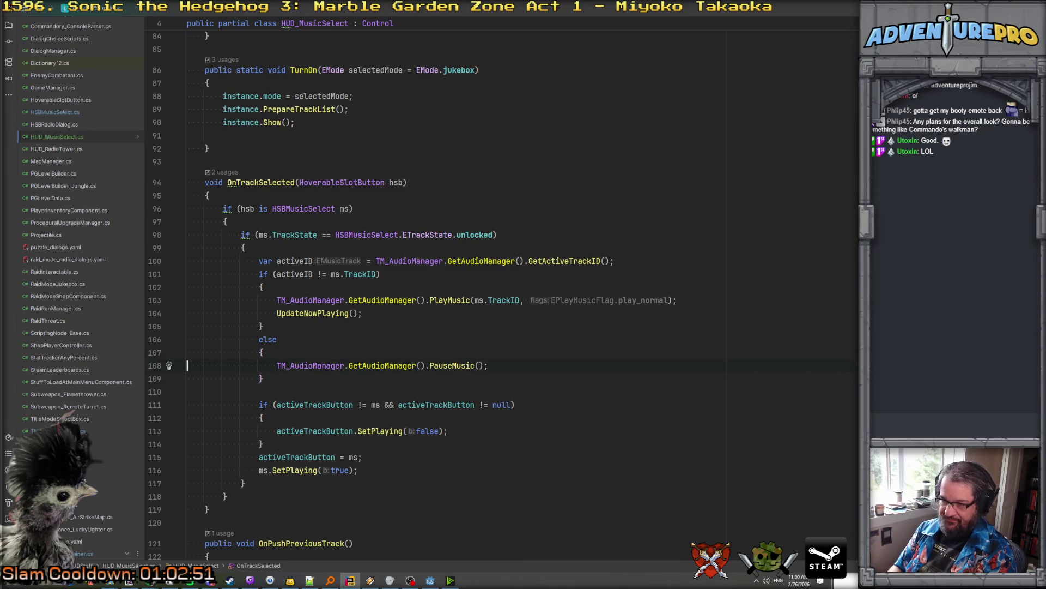
click(448, 366)
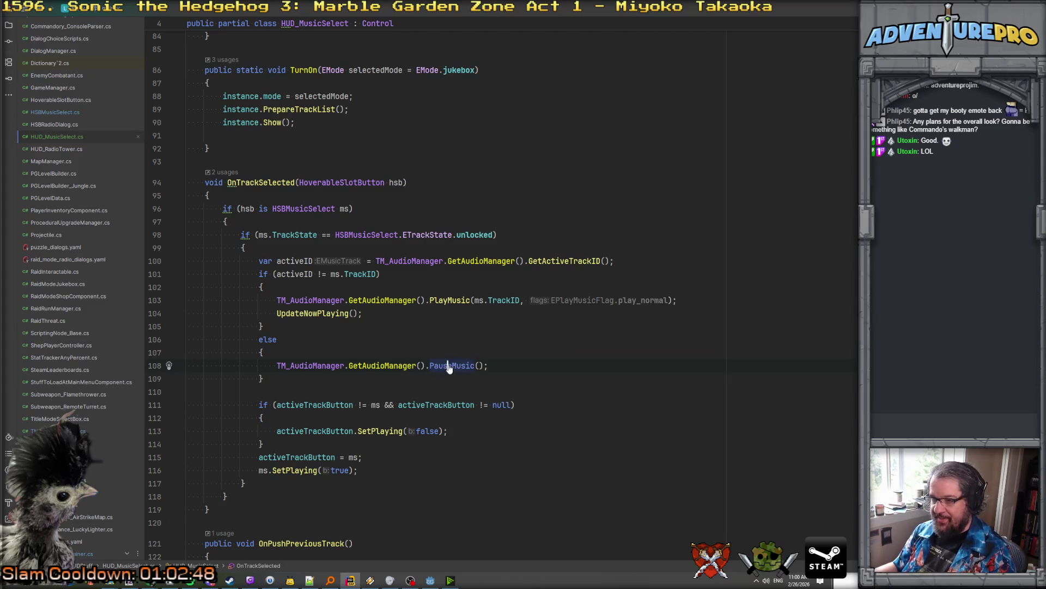
ctrl+click(448, 366)
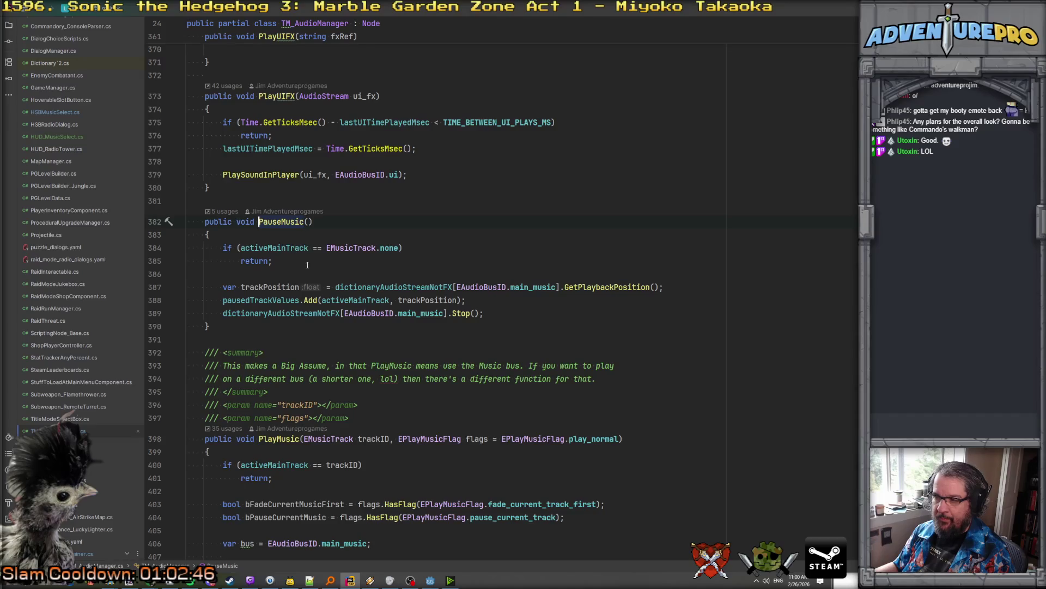
Find PauseMusic in files, preview its uses at lines 422 and 445, open the line-382 definition
scroll(311, 262, up, 3)
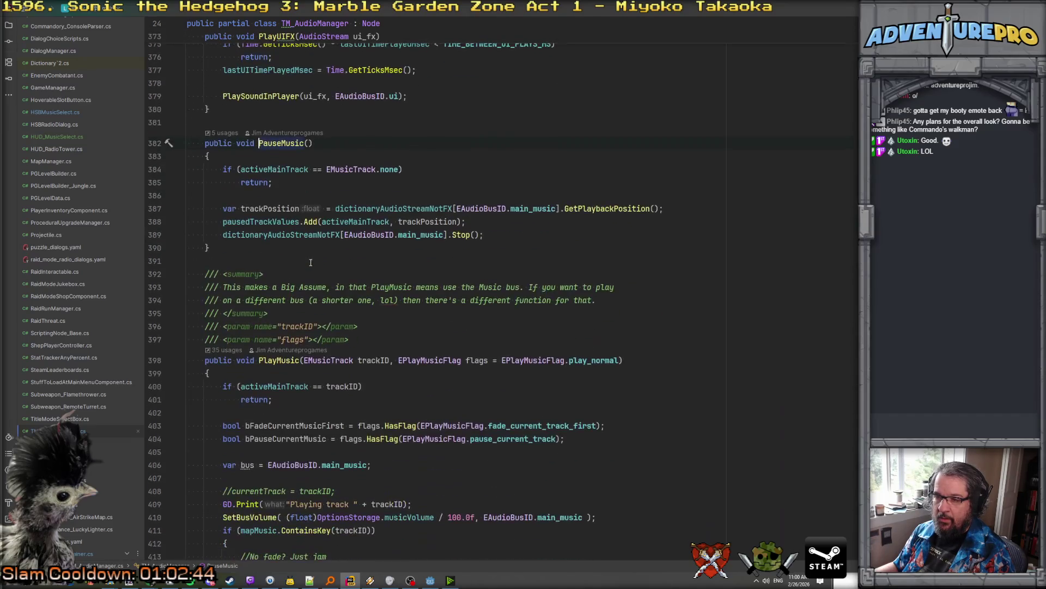
scroll(313, 267, down, 4)
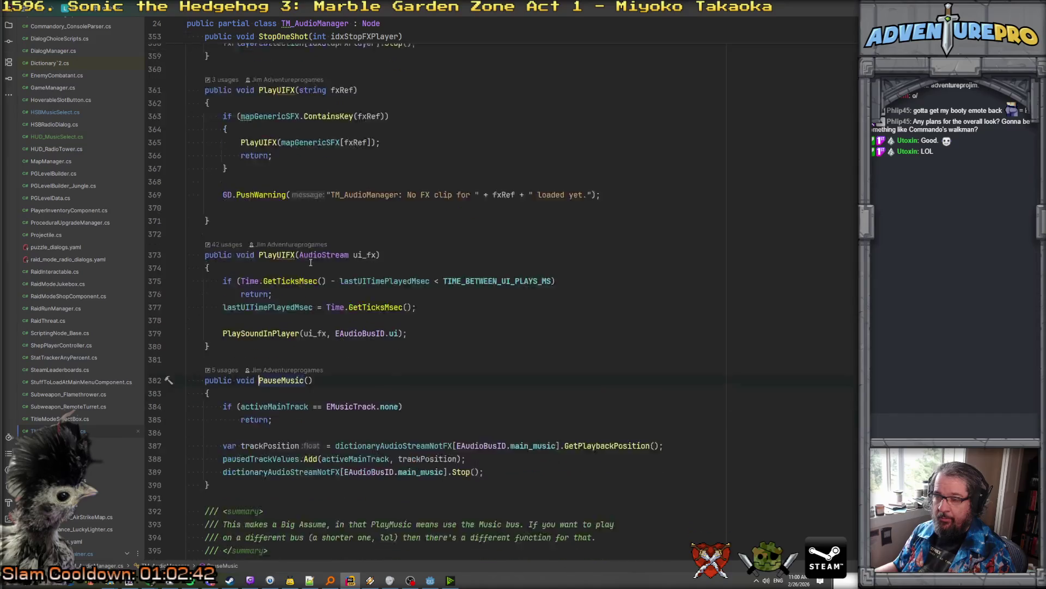
double_click(286, 261)
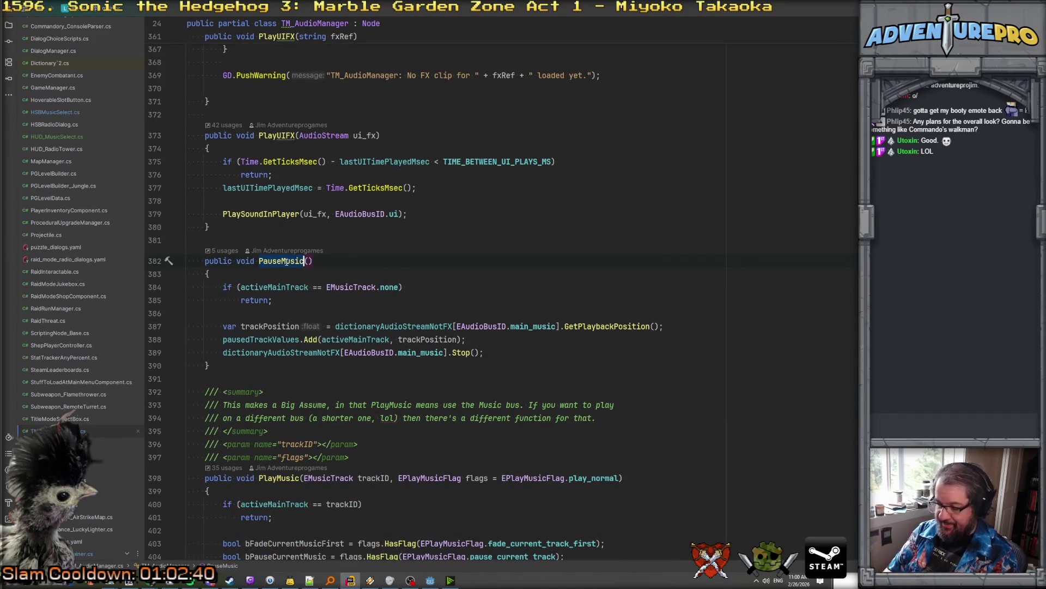
key(ctrl+shift+f)
click(244, 94)
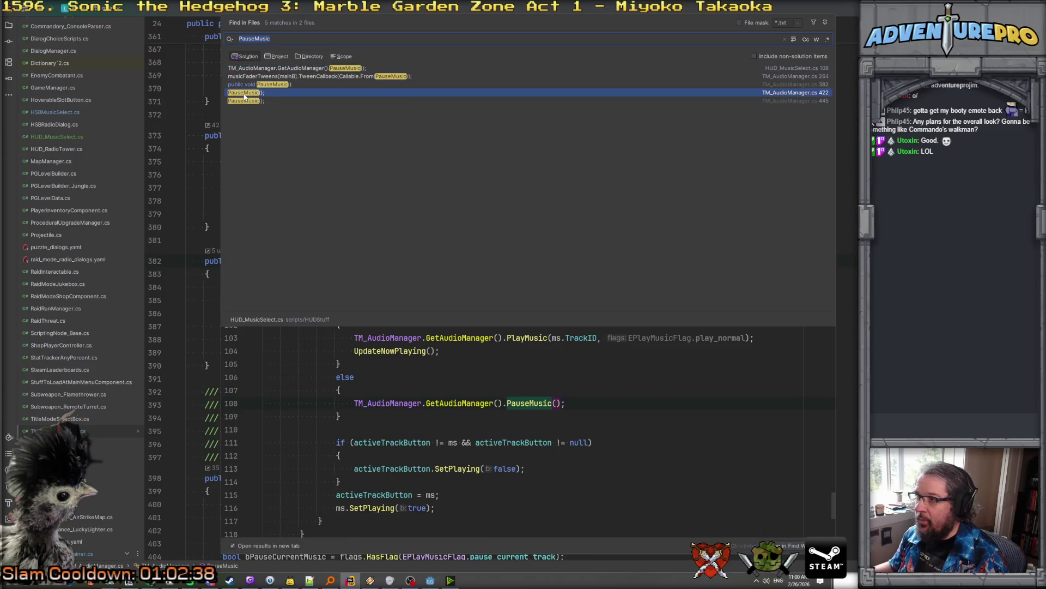
click(247, 102)
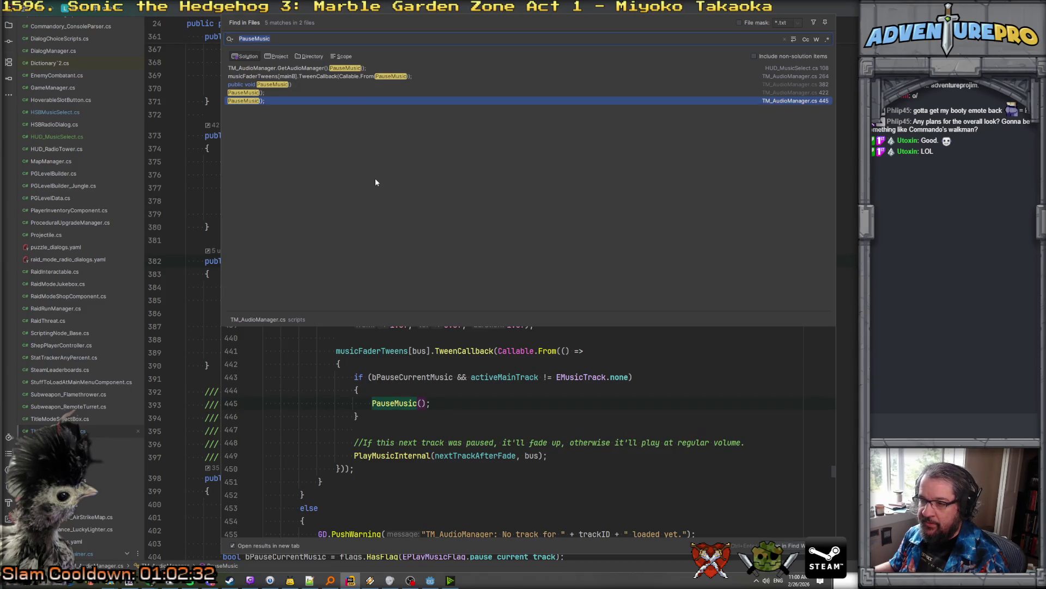
click(335, 84)
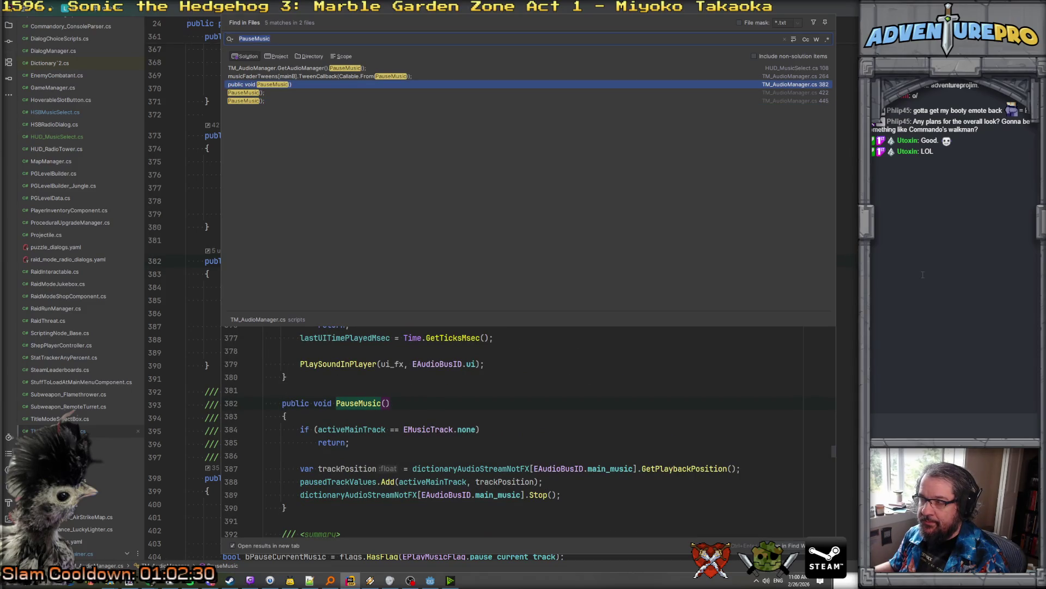
key(Return)
Recheck the new PauseMusic call's definition, then return to HUD_MusicSelect.cs
key(ctrl+minus)
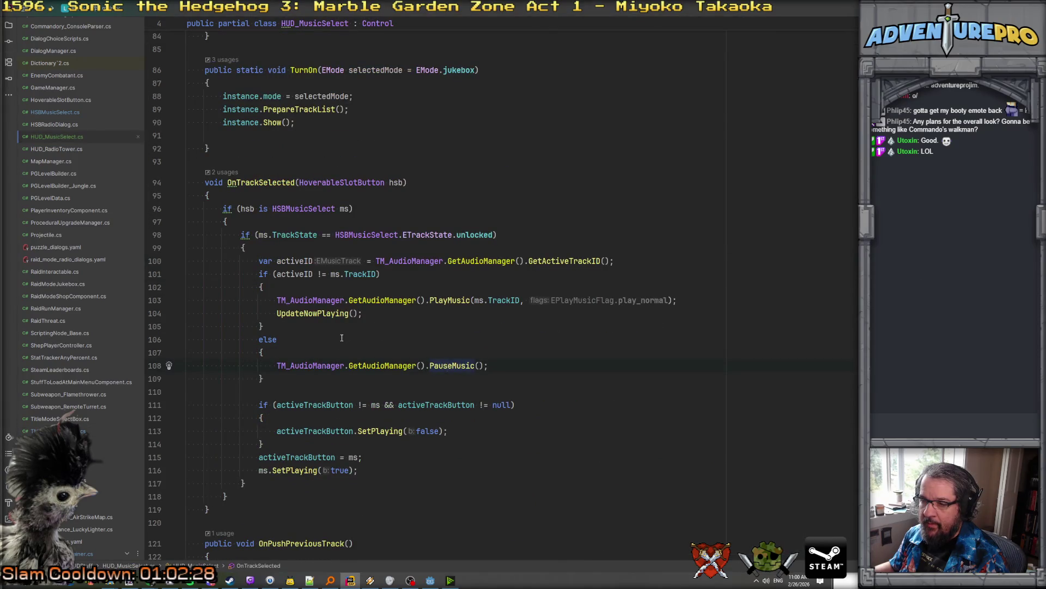
click(380, 365)
drag(429, 365, 524, 374)
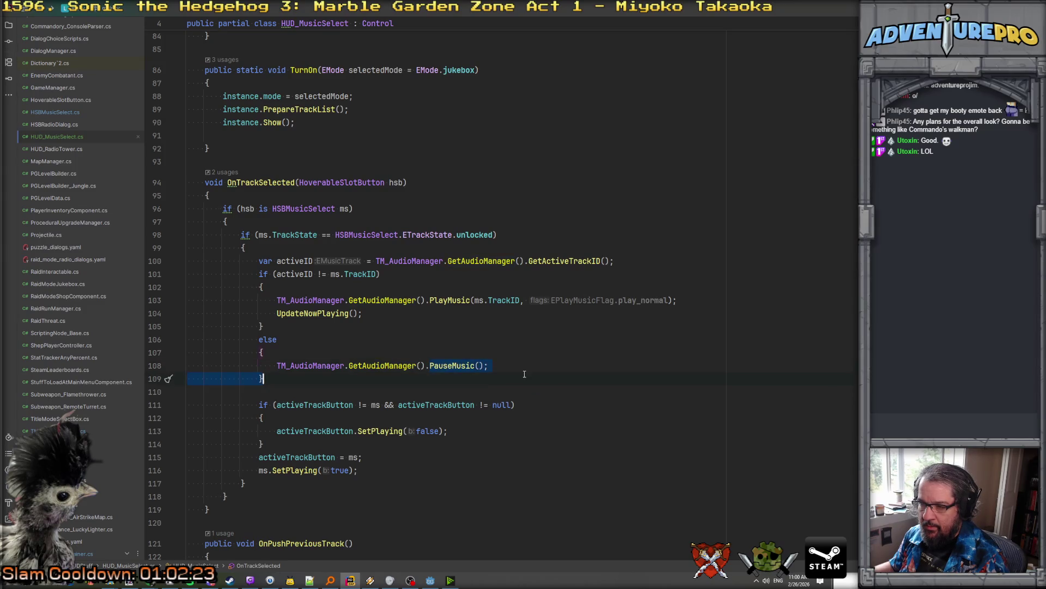
ctrl+click(449, 365)
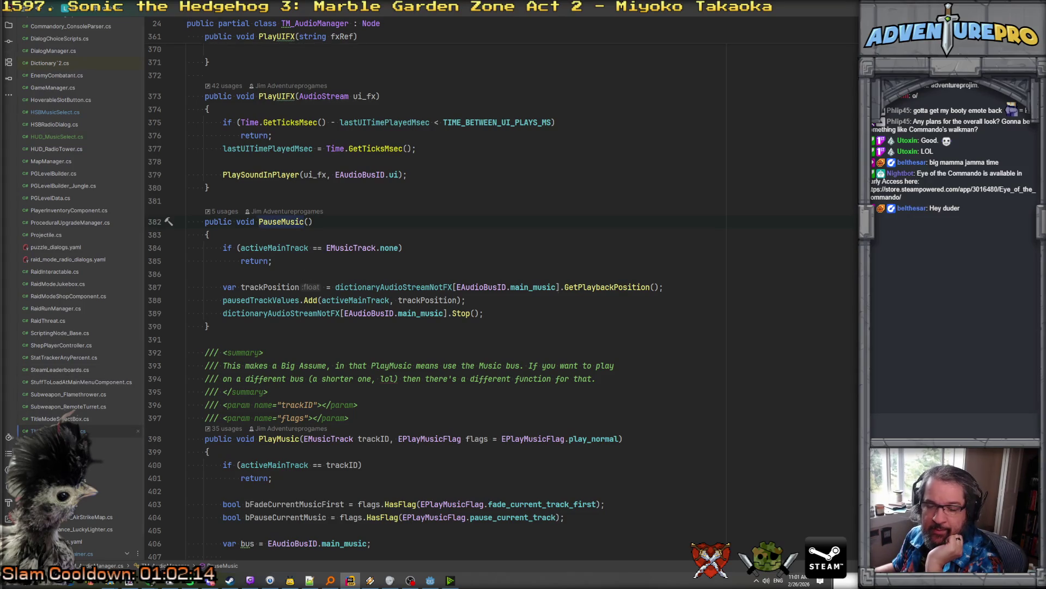
mouse_move(356, 244)
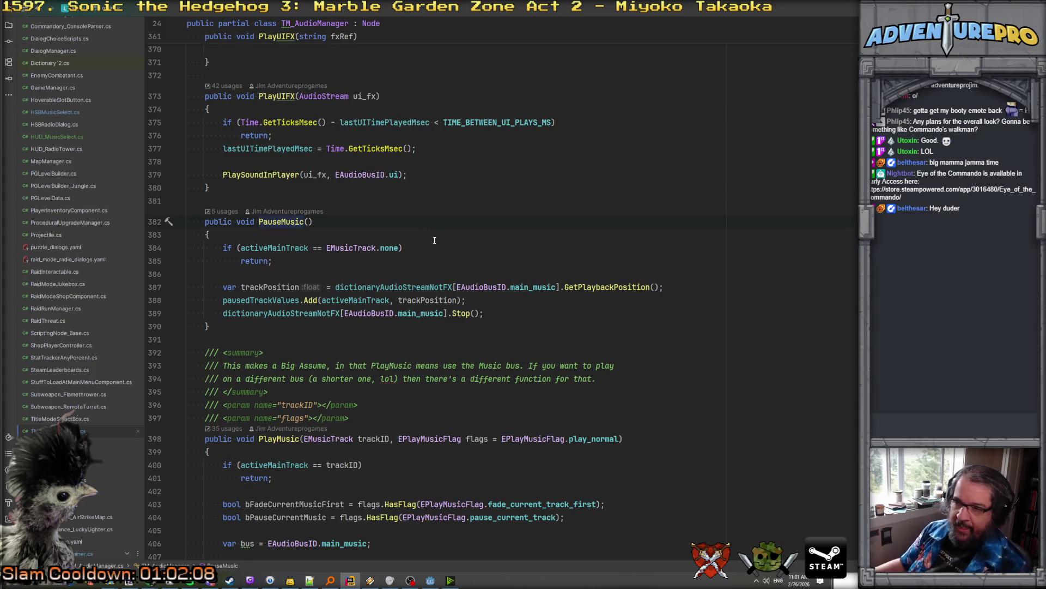
key(ctrl+minus)
scroll(434, 241, up, 15)
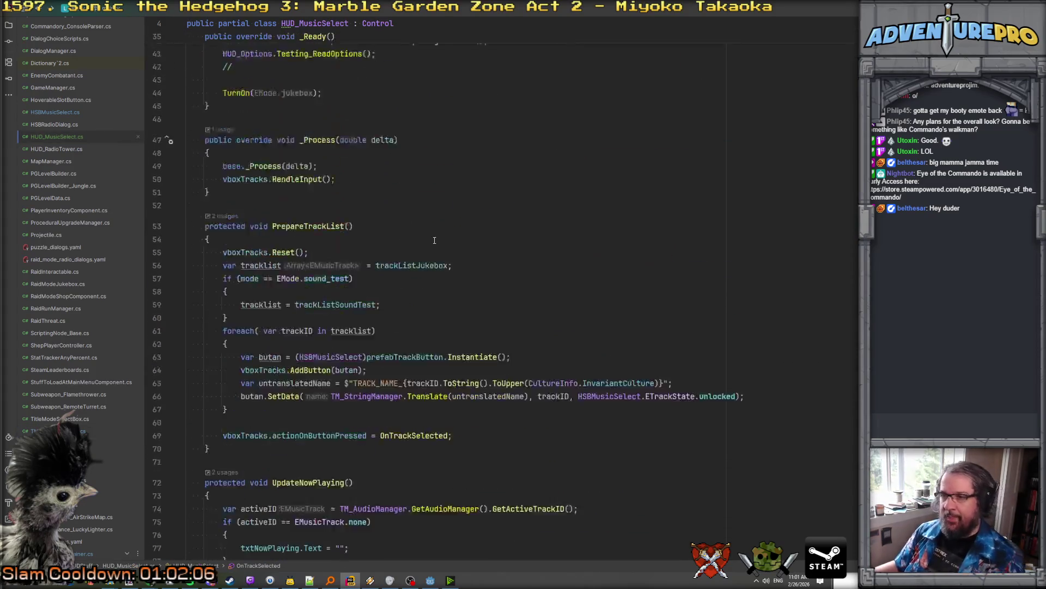
Declare a private bool bMusicPaused field below activeTrackButton
scroll(435, 240, up, 5)
scroll(416, 226, down, 3)
click(412, 214)
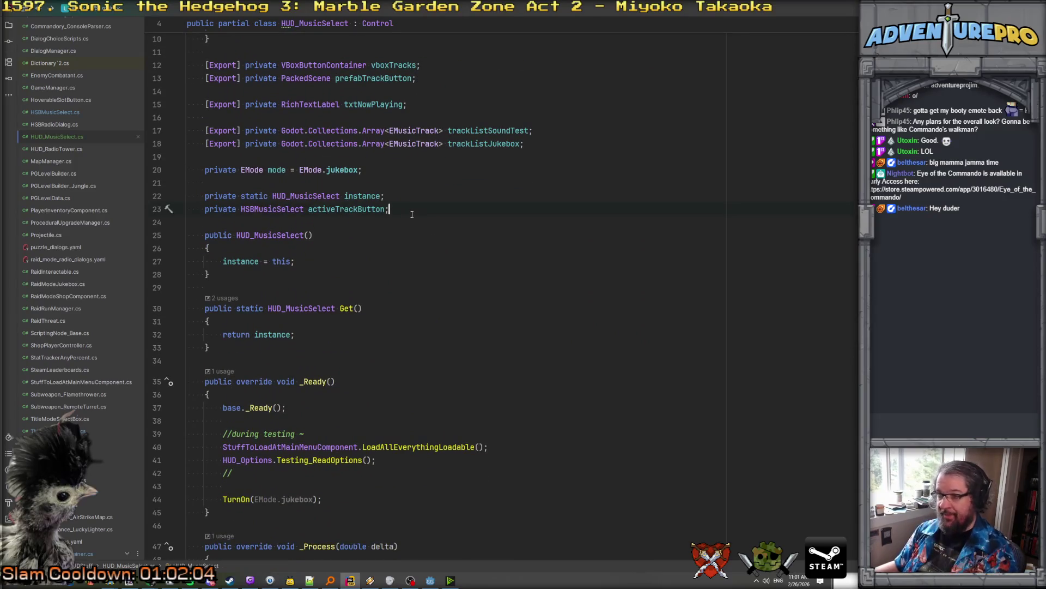
key(Return)
key(Return)
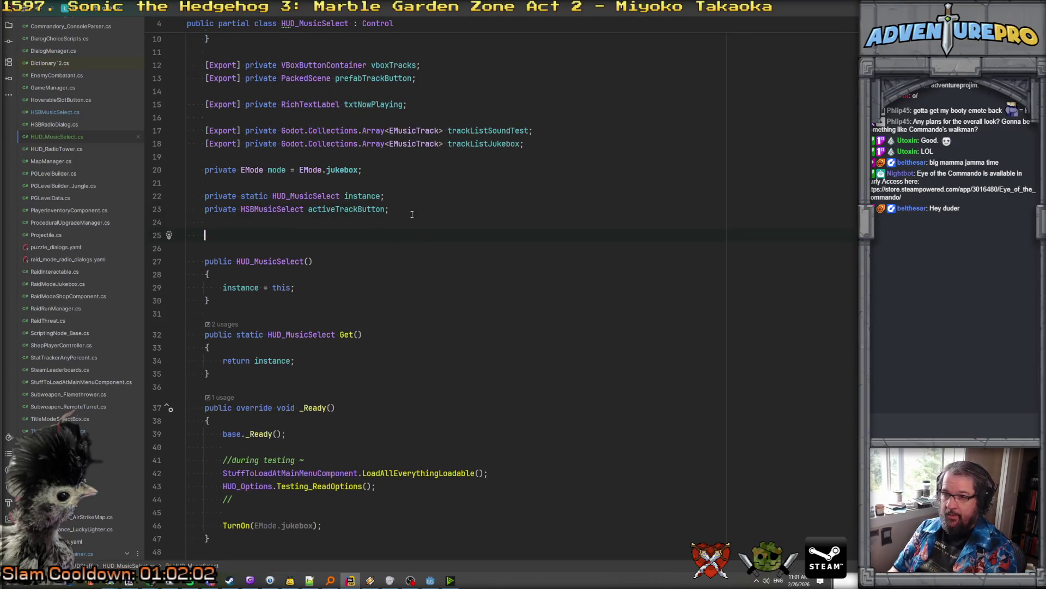
text(private )
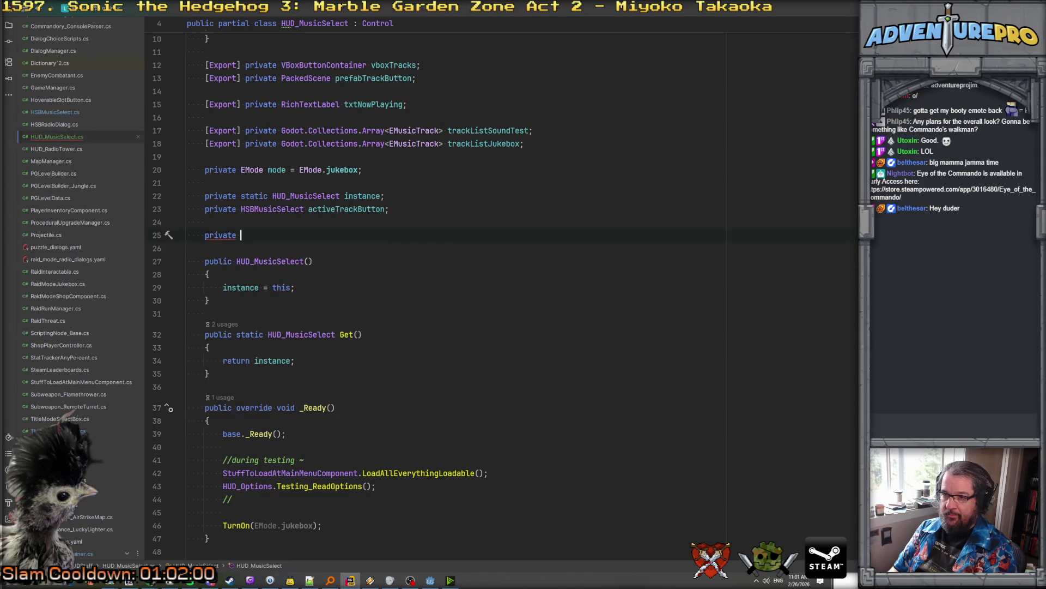
text(bool bPauseS)
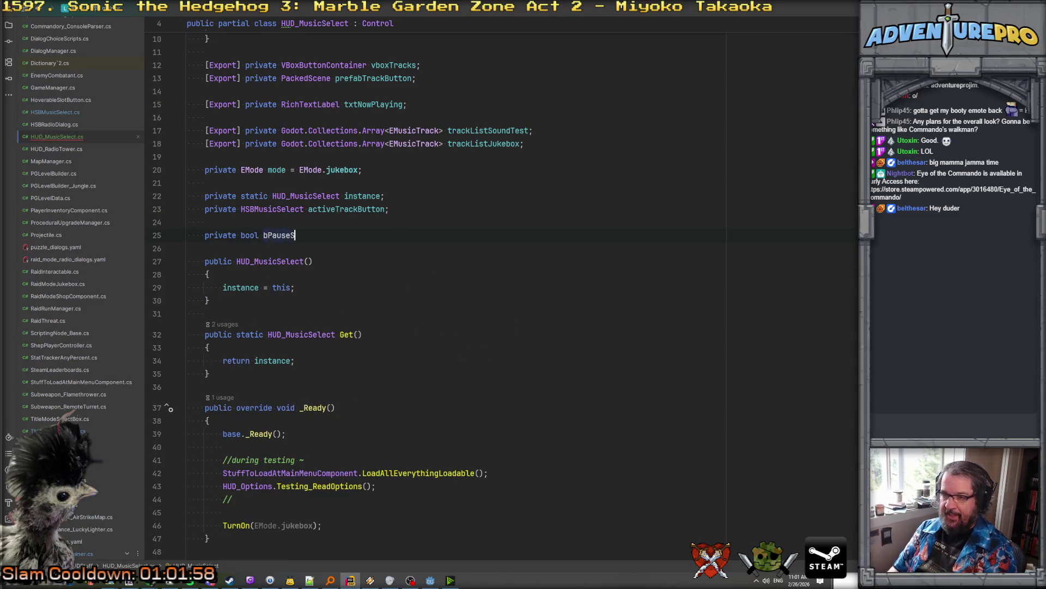
text(e)
key(BackSpace)
key(BackSpace)
key(BackSpace)
text(MusicPaused;)
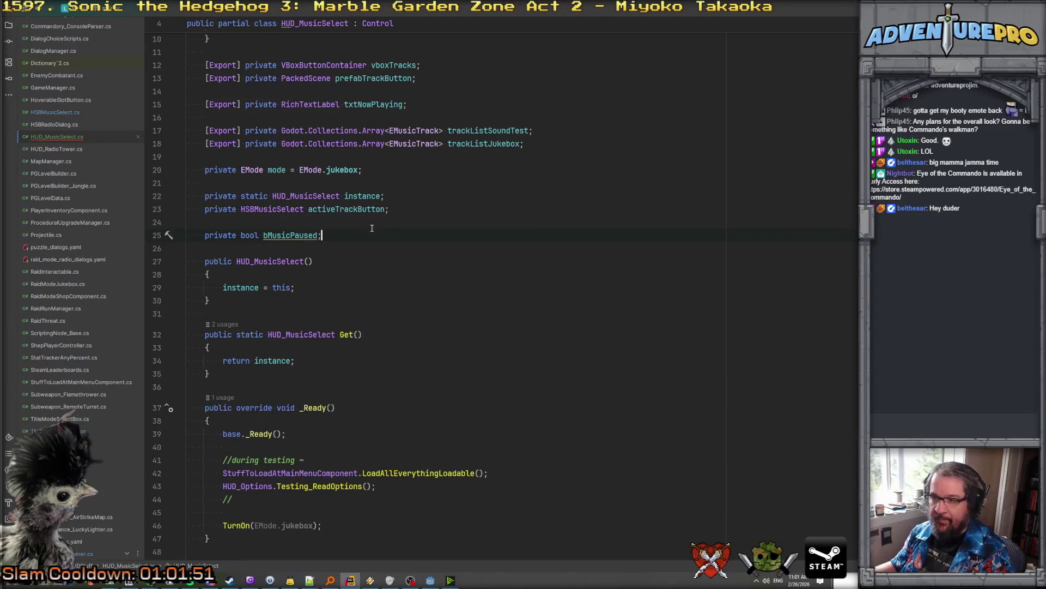
scroll(359, 259, down, 1)
scroll(360, 260, down, 15)
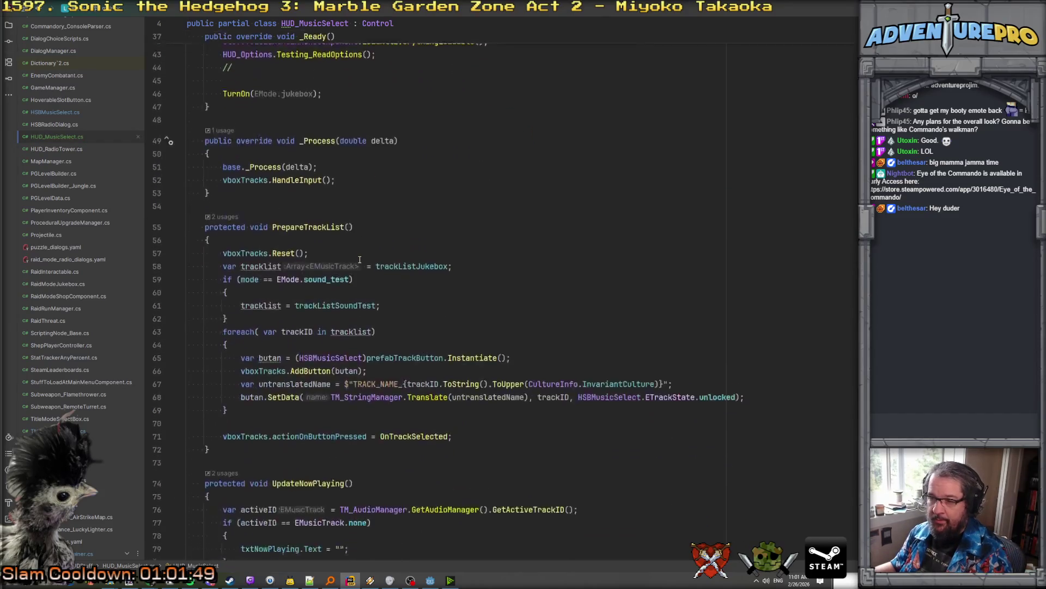
scroll(360, 259, up, 2)
scroll(392, 325, down, 5)
Set bMusicPaused = false at the top of the new-track branch and remove the leftover blank line
click(392, 301)
key(Return)
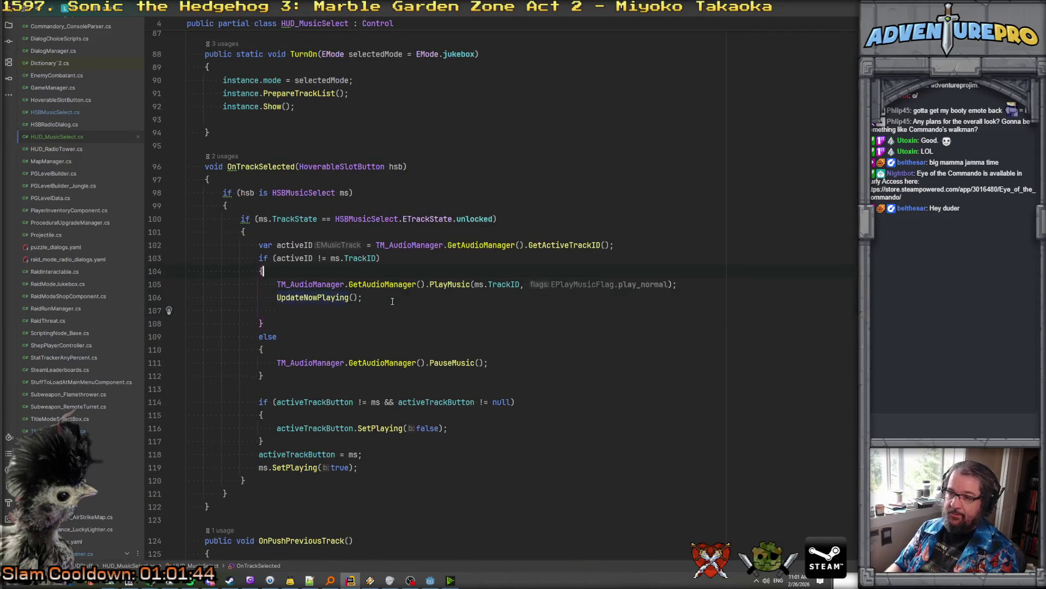
key(Return)
text(bMusicPaused= fals)
key(Return)
text(;)
key(Down)
key(Down)
key(Down)
key(shift+Down)
key(Delete)
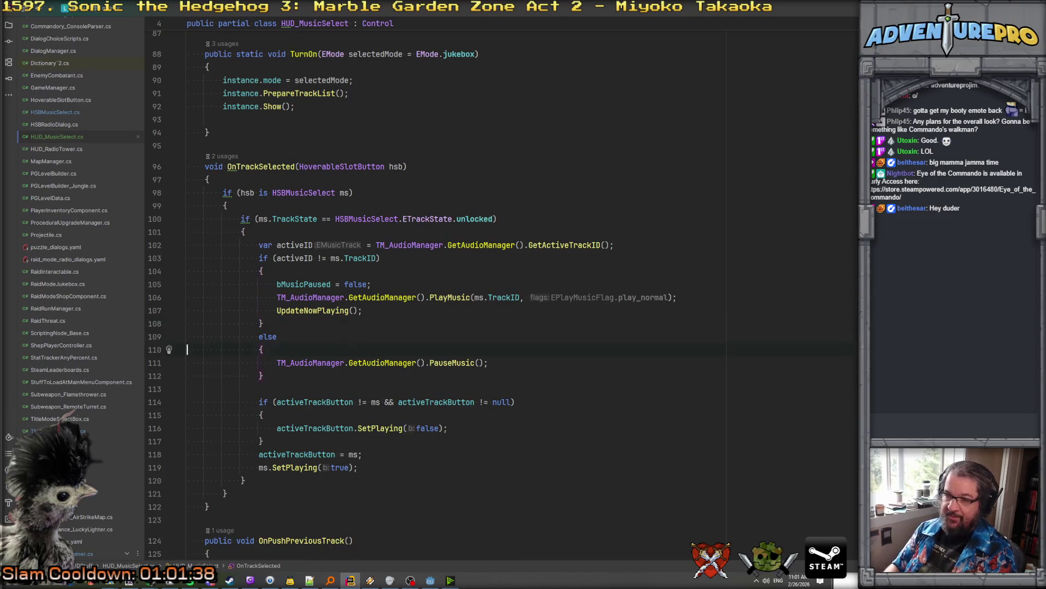
In the same-track branch, add an if (bMusicPaused) block that sets bMusicPaused = false
key(End)
key(Return)
text(if( bn)
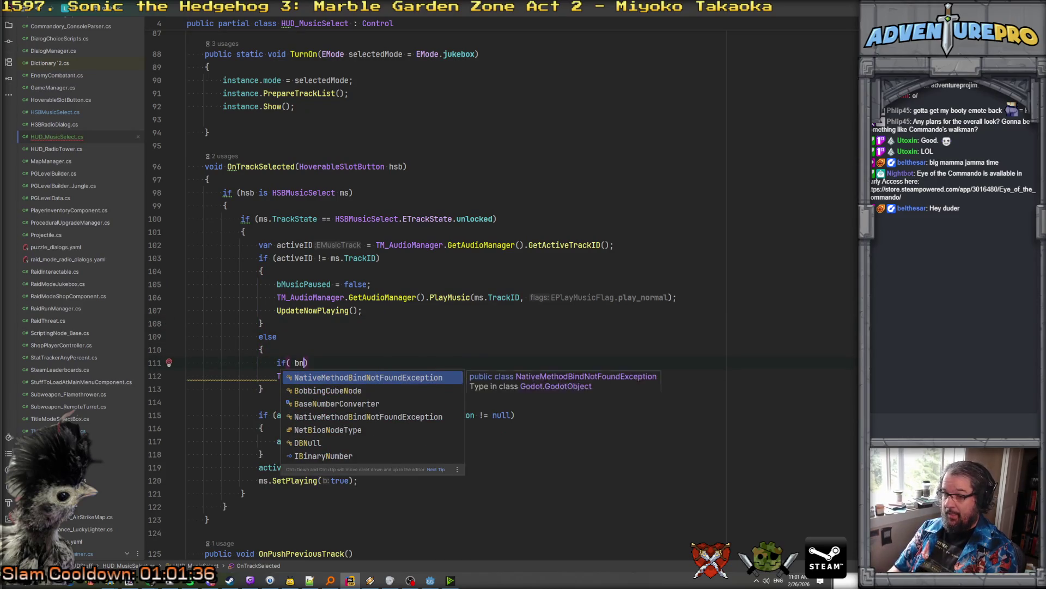
key(BackSpace)
text(m)
key(Return)
key(End)
key(Return)
text({)
key(Return)
text(bMusicPaused = false;)
Below the unpause line, add a TM_AudioManager.GetAudioManager().PlayMusic call
click(280, 402)
click(187, 402)
key(Up)
key(Up)
click(371, 297)
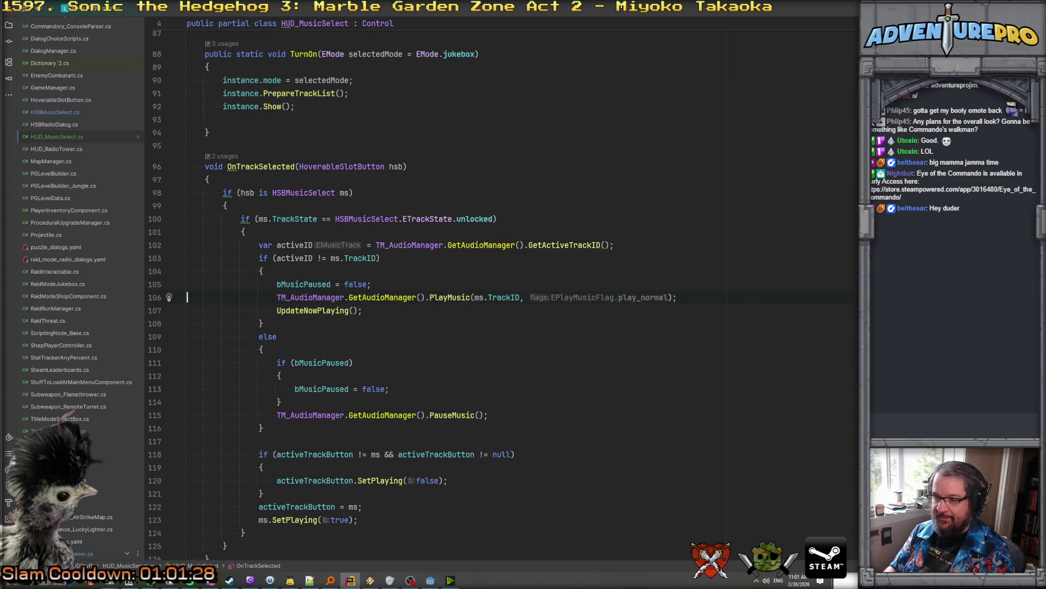
click(187, 362)
key(Up)
key(Up)
key(Up)
key(End)
key(Down)
key(Down)
key(End)
key(Return)
text(TMAu)
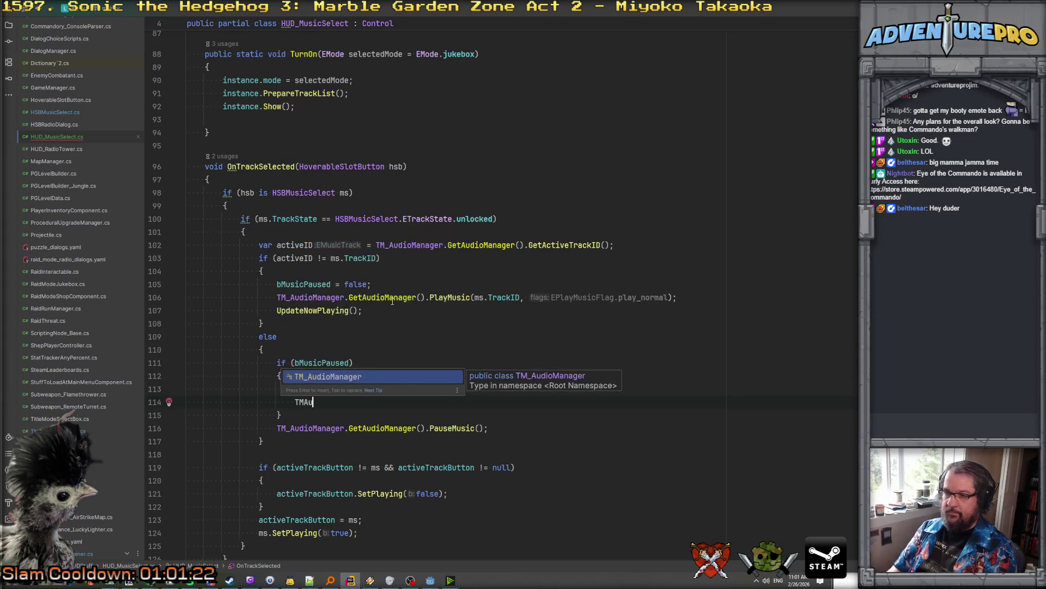
key(Return)
text(.Get)
key(Return)
text(.p)
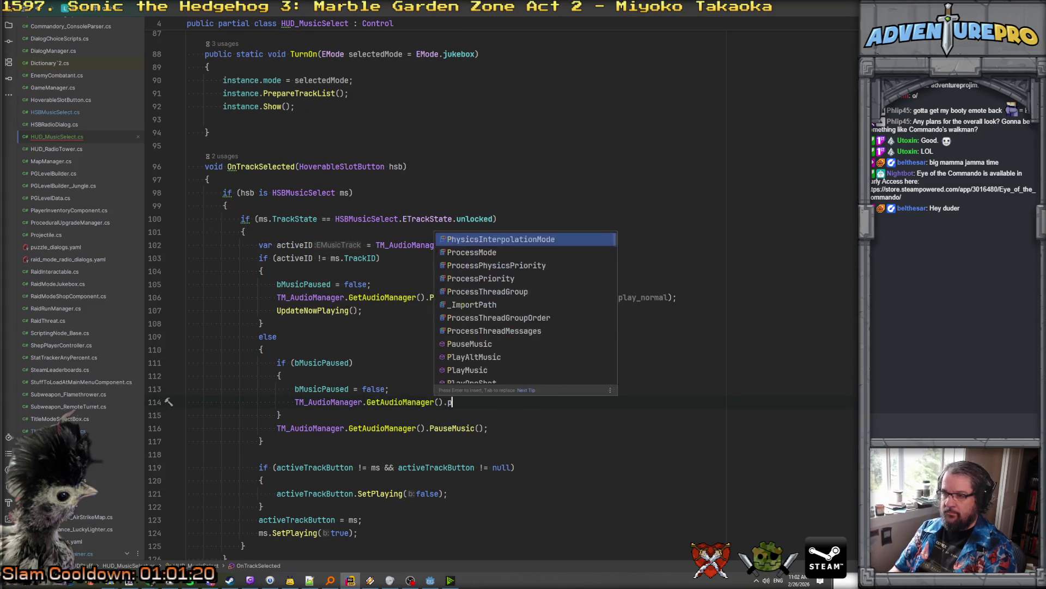
text(lay)
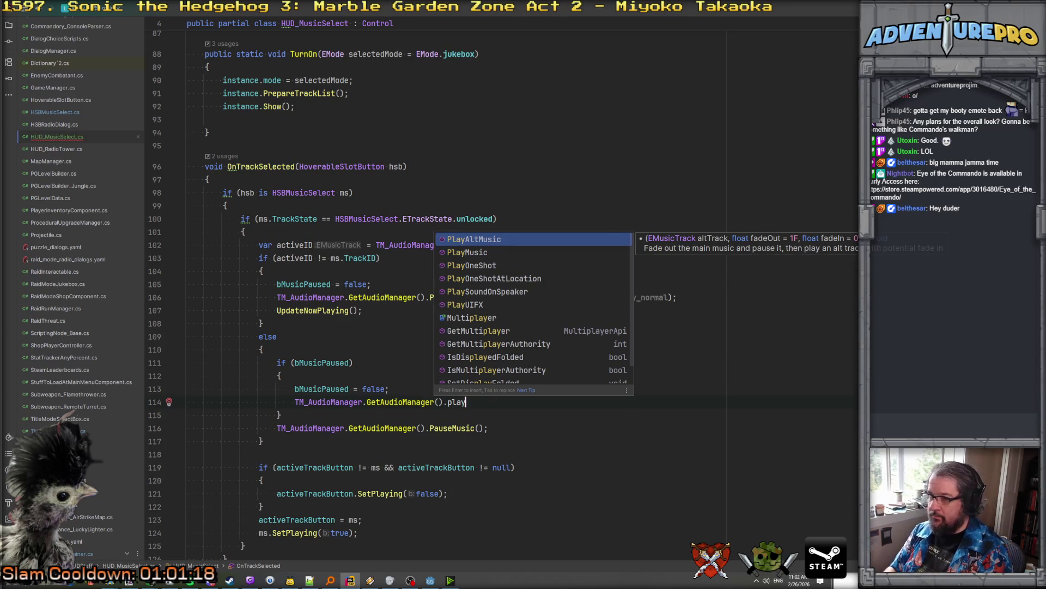
key(Down)
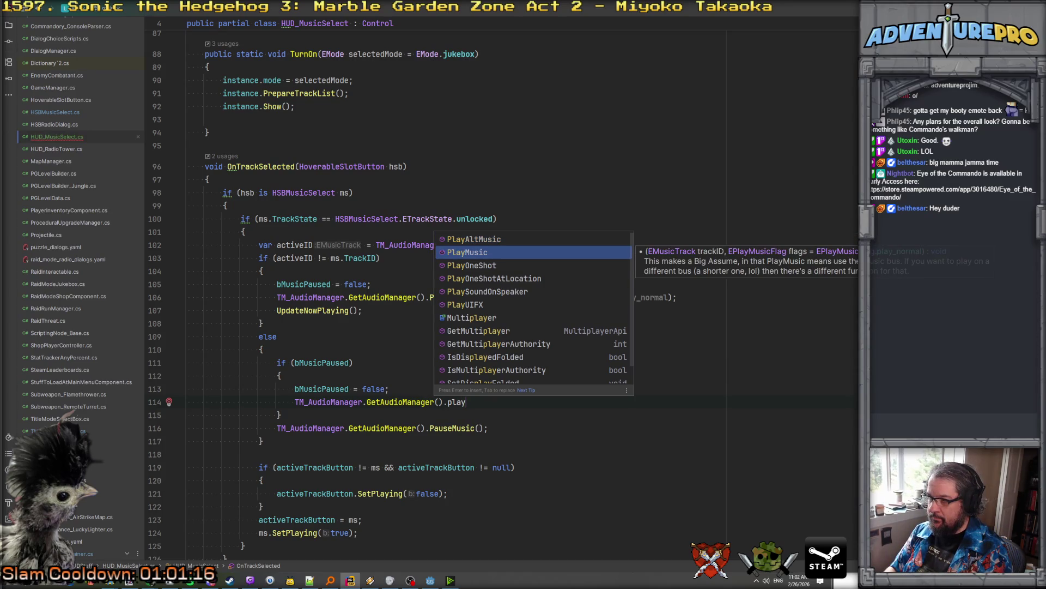
key(Down)
key(Down)
key(Down)
key(Down)
key(Up)
key(Up)
key(Up)
key(Up)
key(Return)
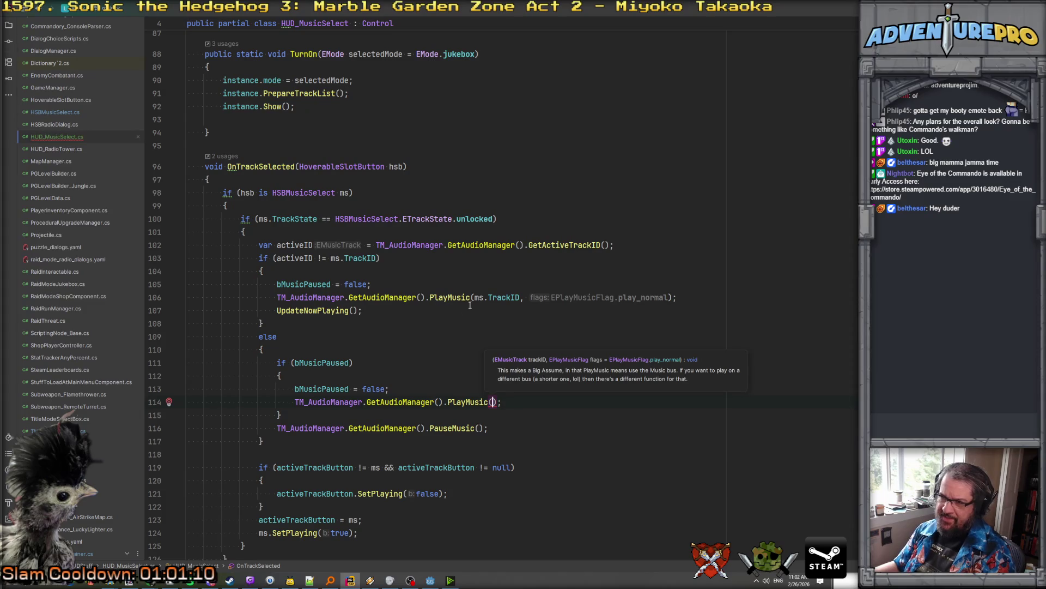
Pass ms.TrackID, copied from the original play call, into the resume PlayMusic call
drag(473, 297, 546, 306)
click(520, 297)
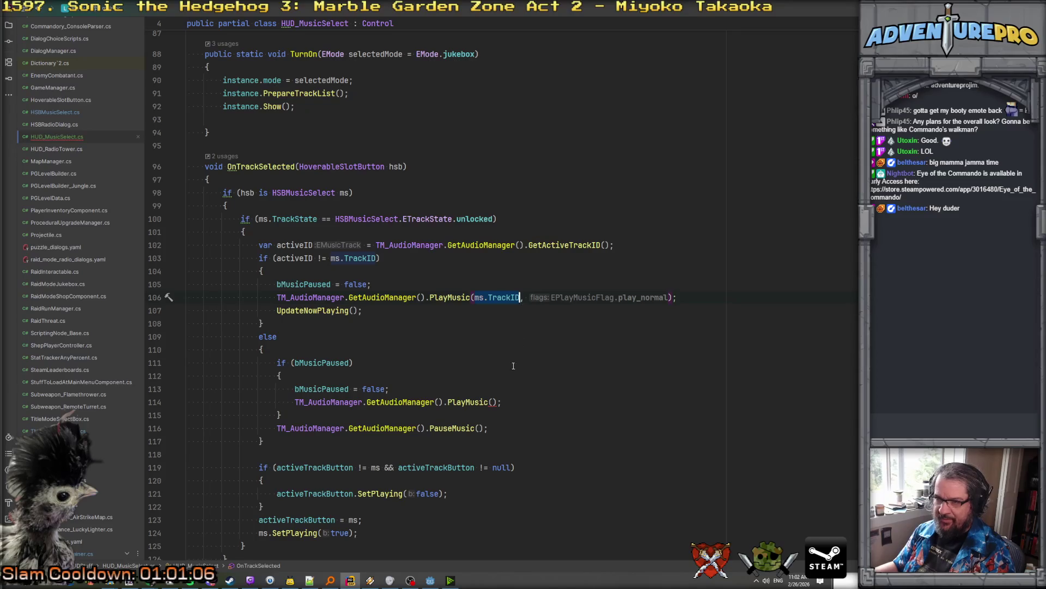
text(ms.TrackID)
key(Down)
key(Down)
key(Up)
key(Up)
key(Up)
key(Down)
Add an else block that sets bMusicPaused = true
key(Down)
key(Down)
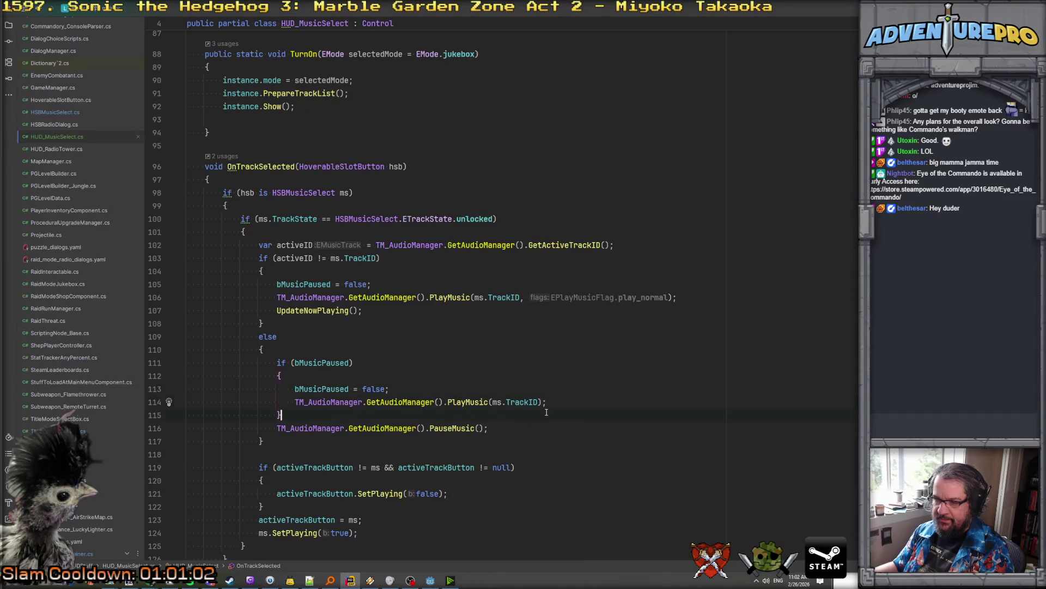
key(Return)
text(else)
key(Down)
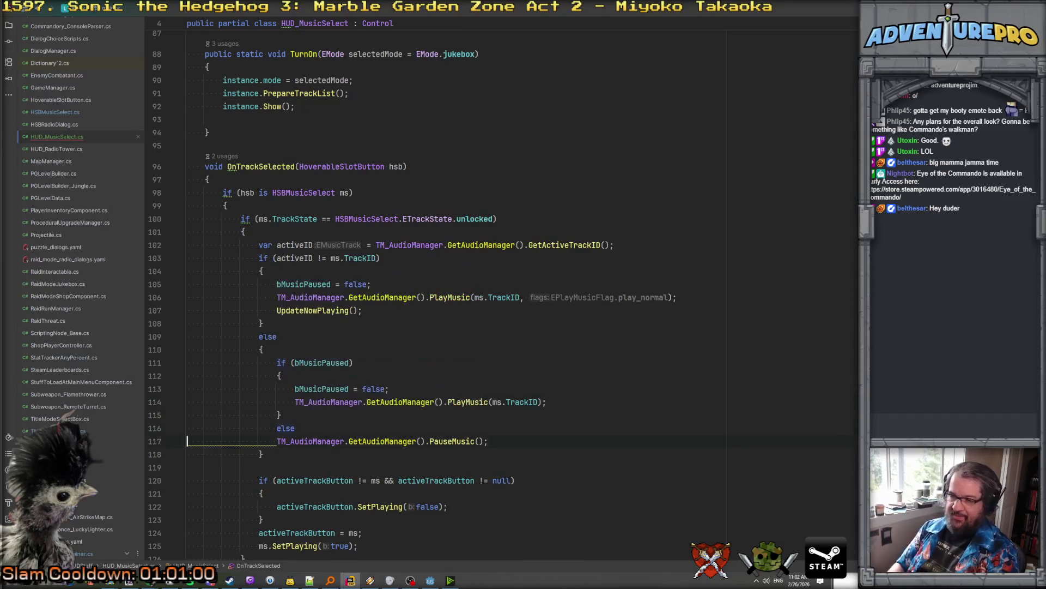
text({)
key(Return)
text(b)
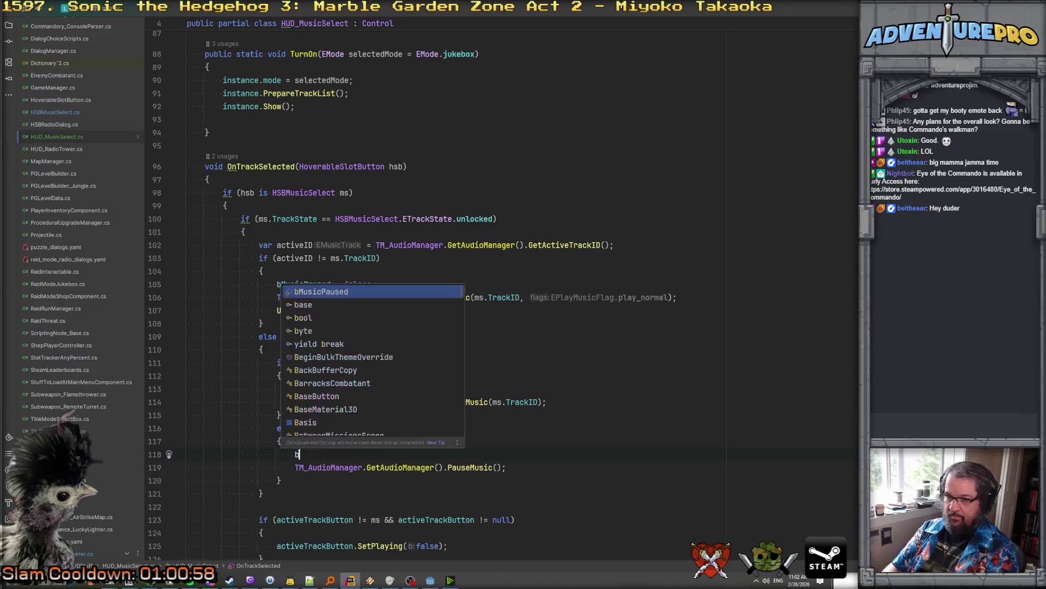
key(Return)
text(= true;)
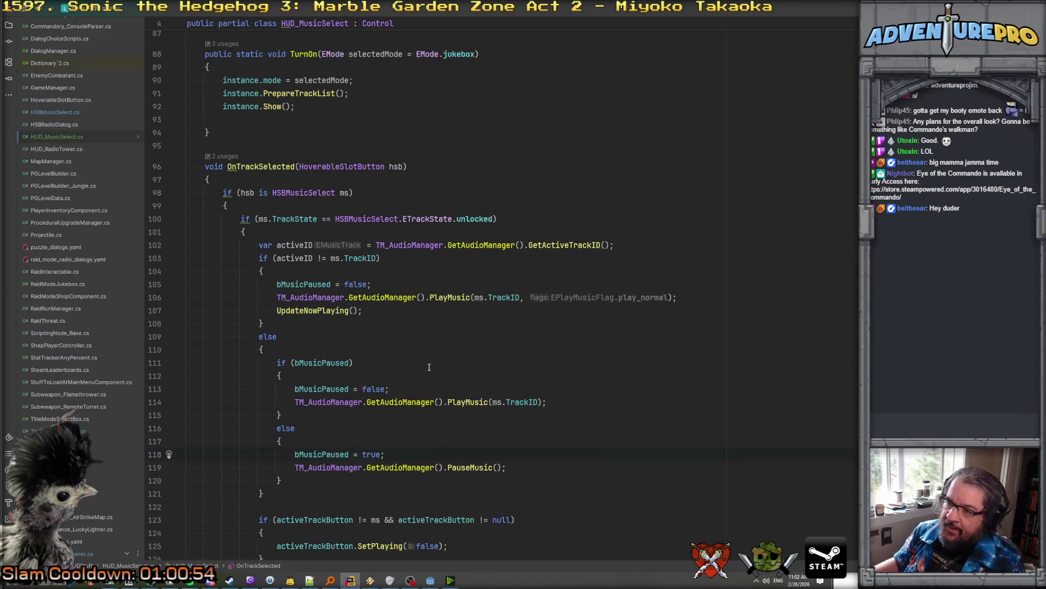
scroll(422, 366, down, 4)
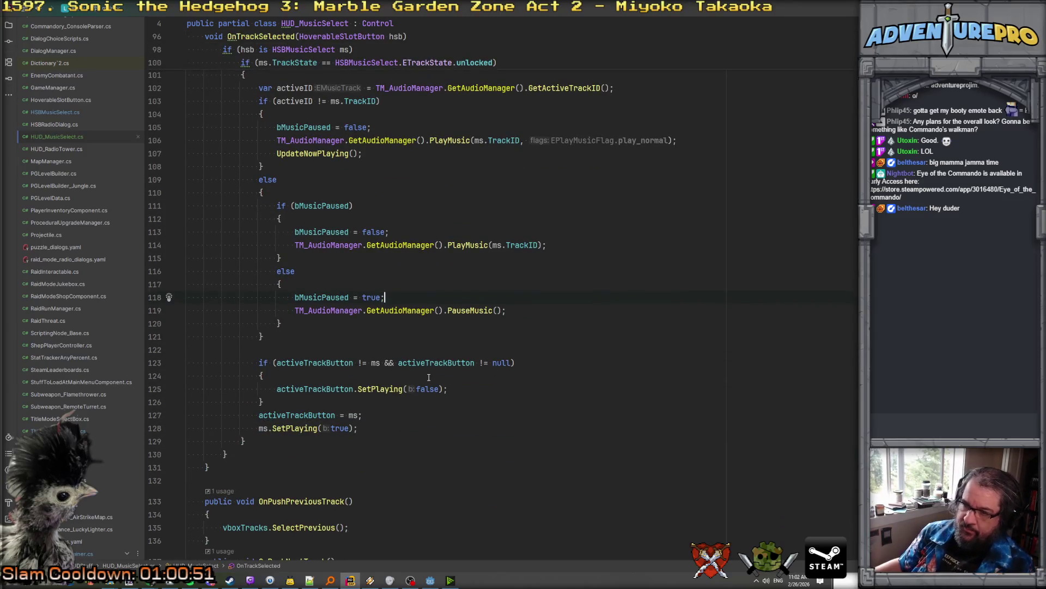
scroll(429, 377, up, 20)
scroll(429, 377, up, 8)
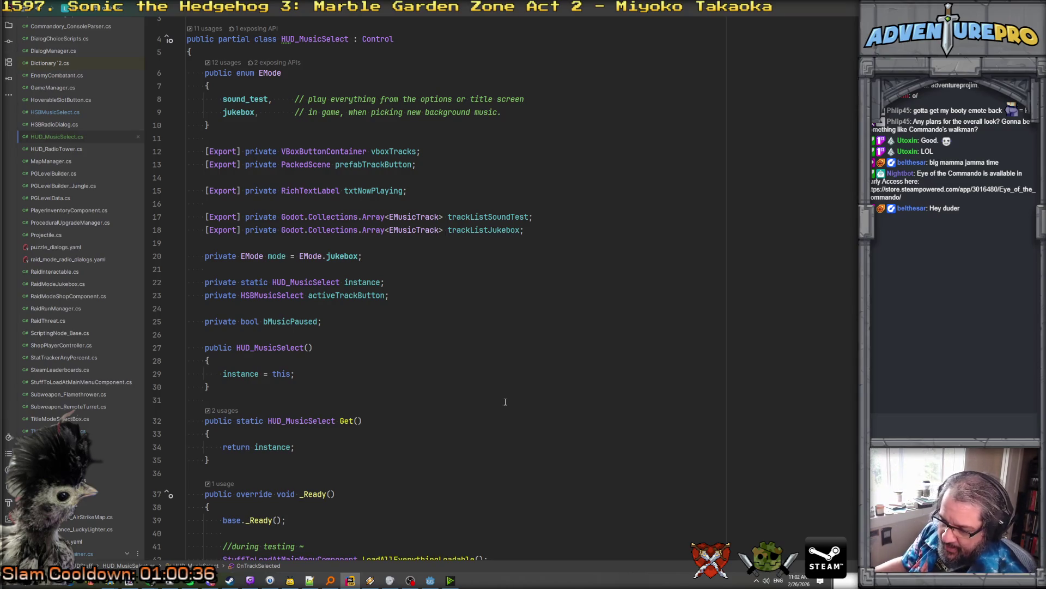
scroll(526, 357, down, 20)
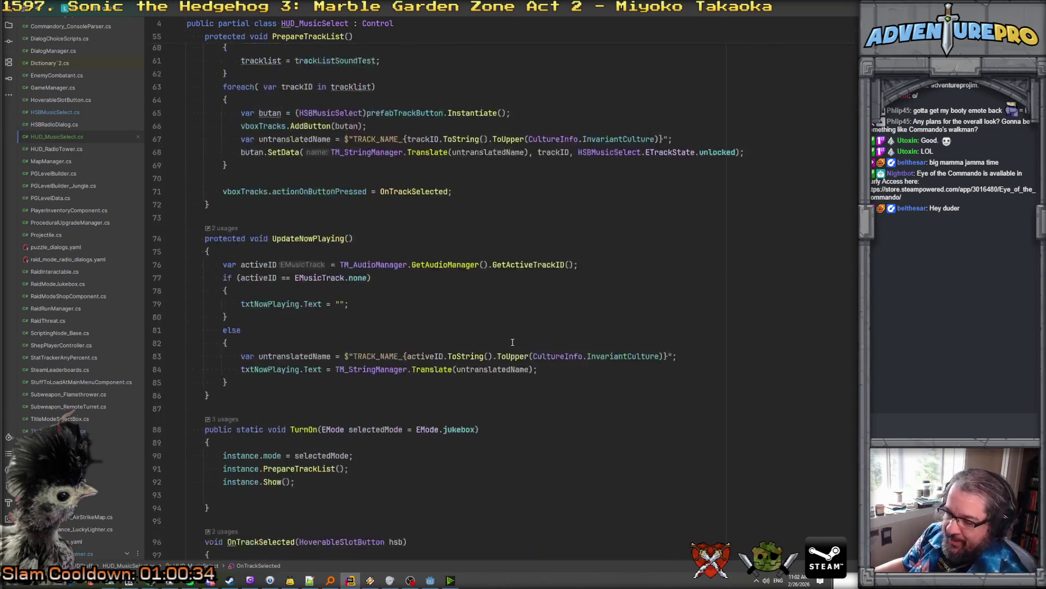
scroll(512, 342, up, 12)
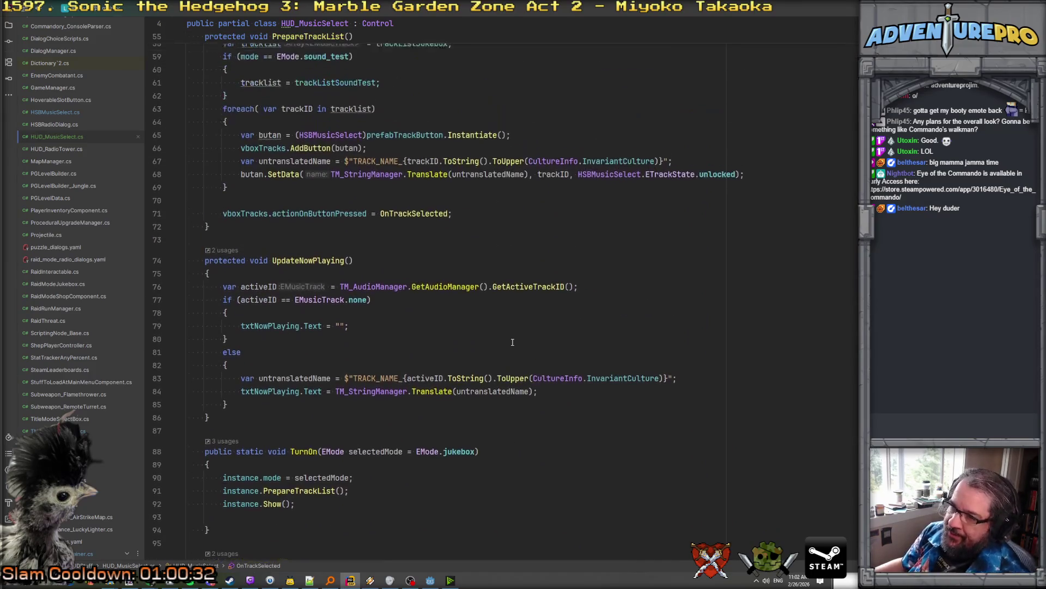
scroll(512, 341, down, 4)
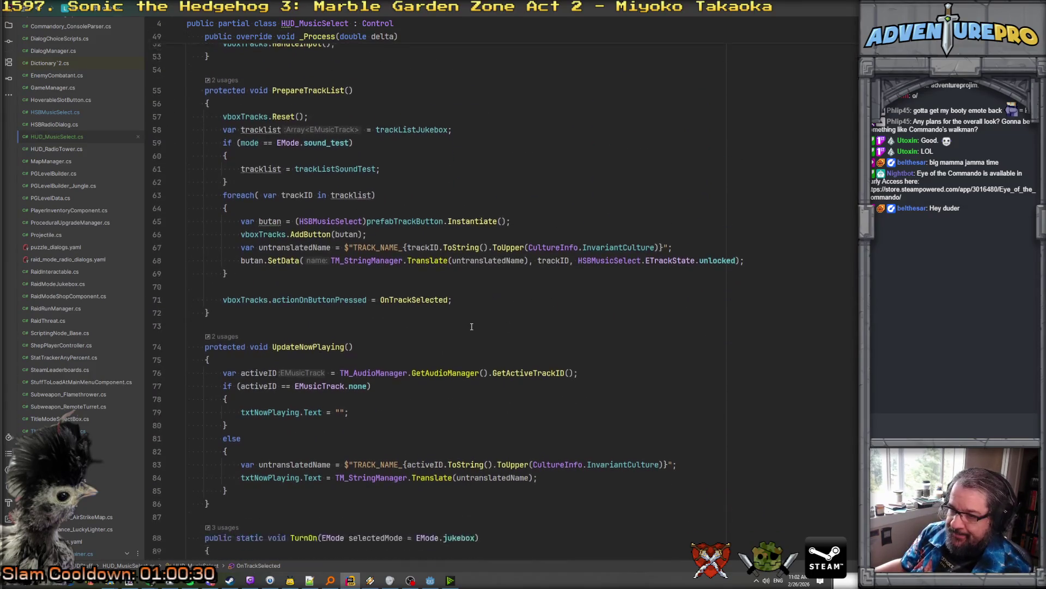
scroll(472, 326, down, 2)
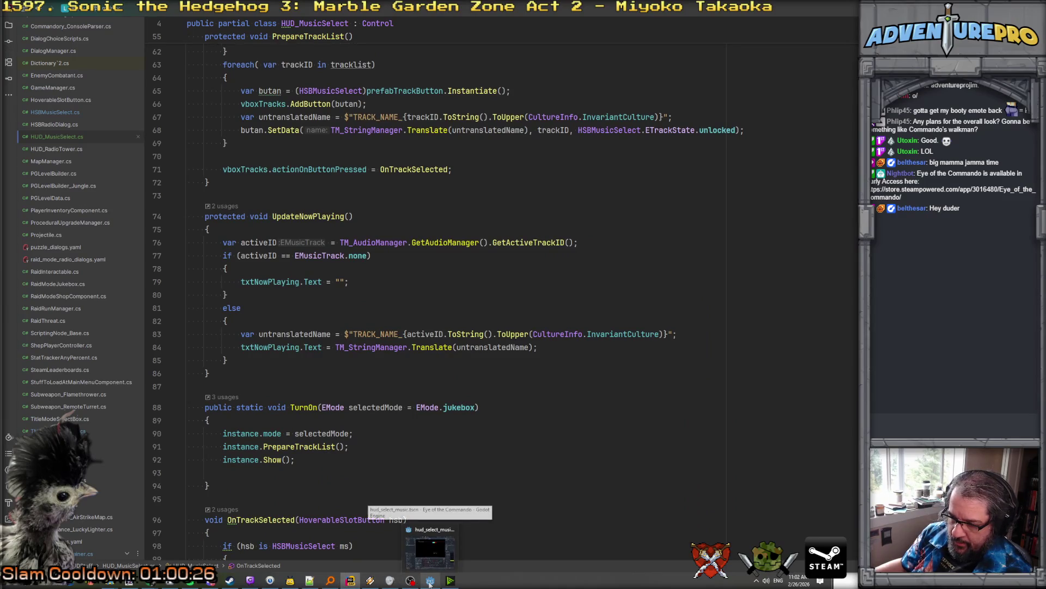
click(430, 567)
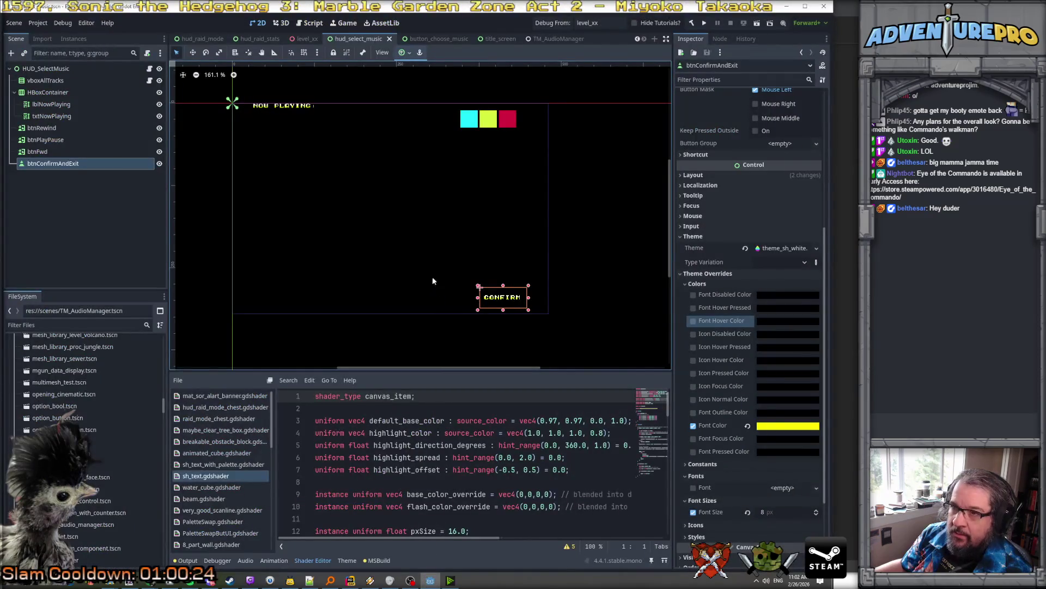
Run hud_select_music alone with Play This Scene and switch tracks until Compound Fractures plays
right_click(352, 39)
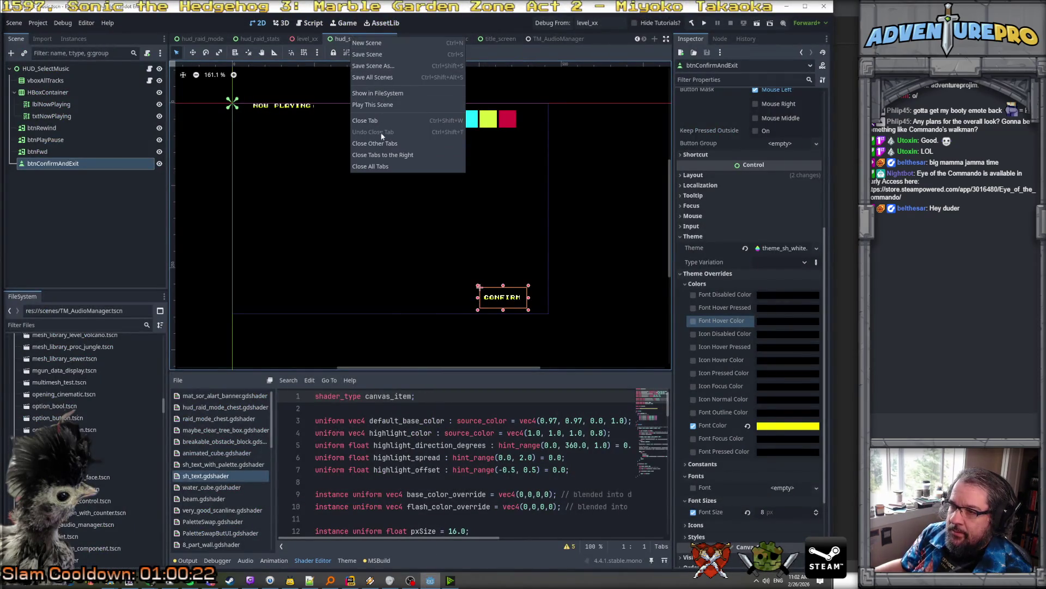
click(379, 105)
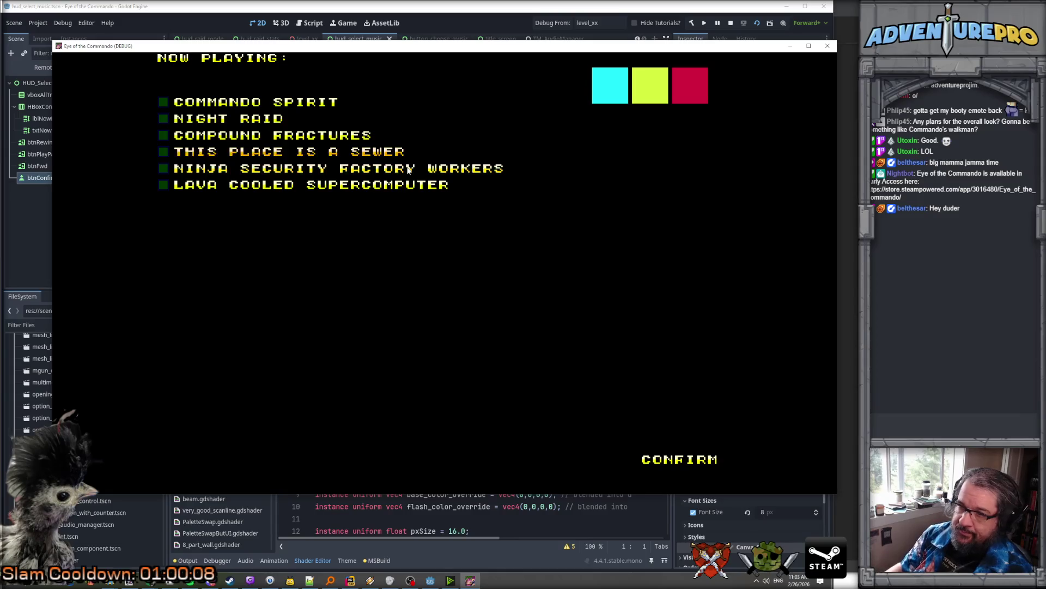
key(Down)
key(Down)
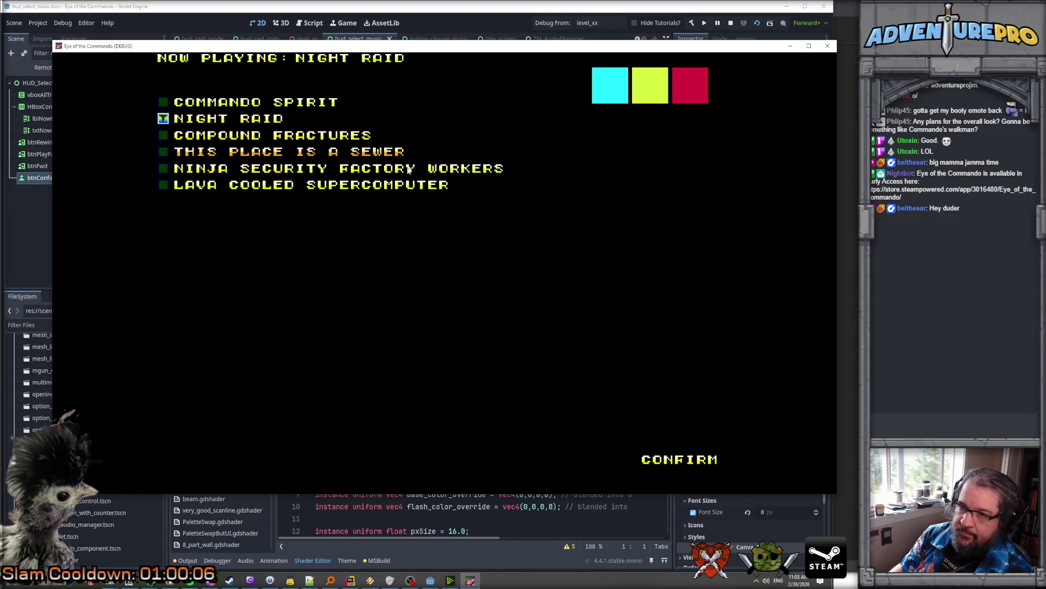
key(Up)
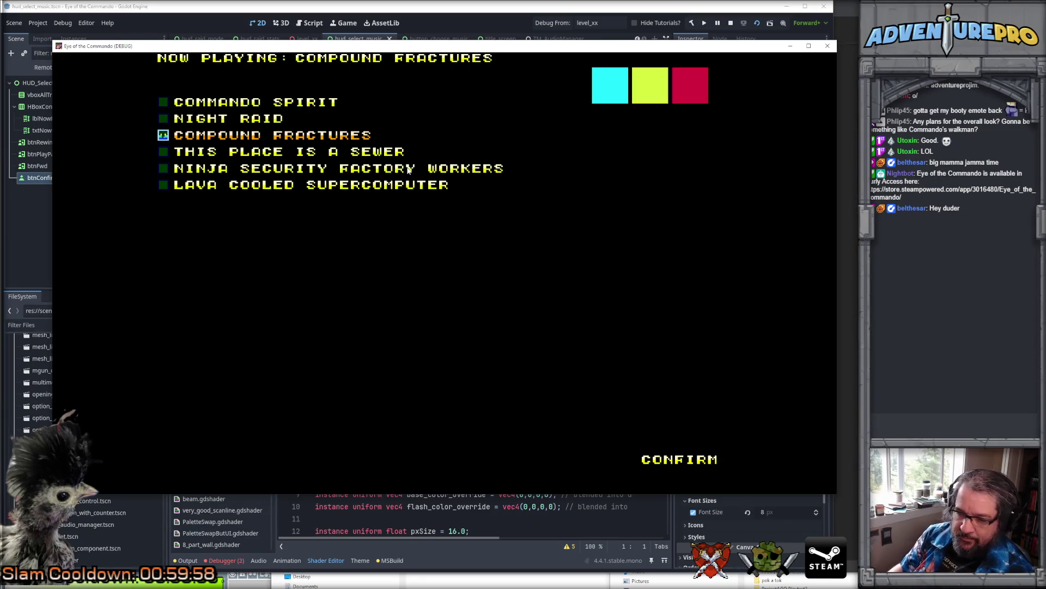
Show the debugger's Errors list and expand the first exception's details
click(224, 561)
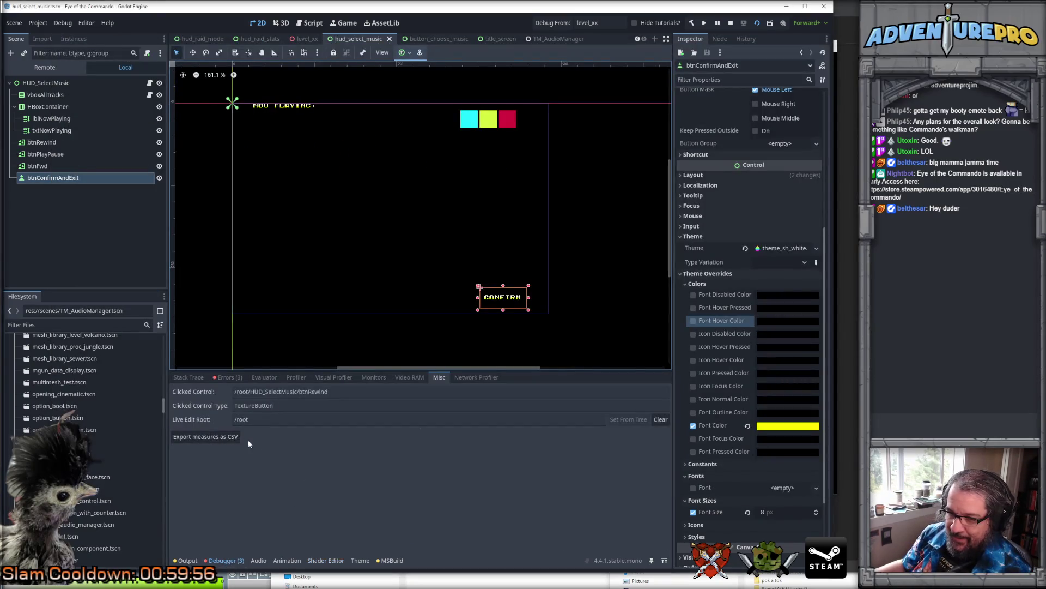
click(227, 378)
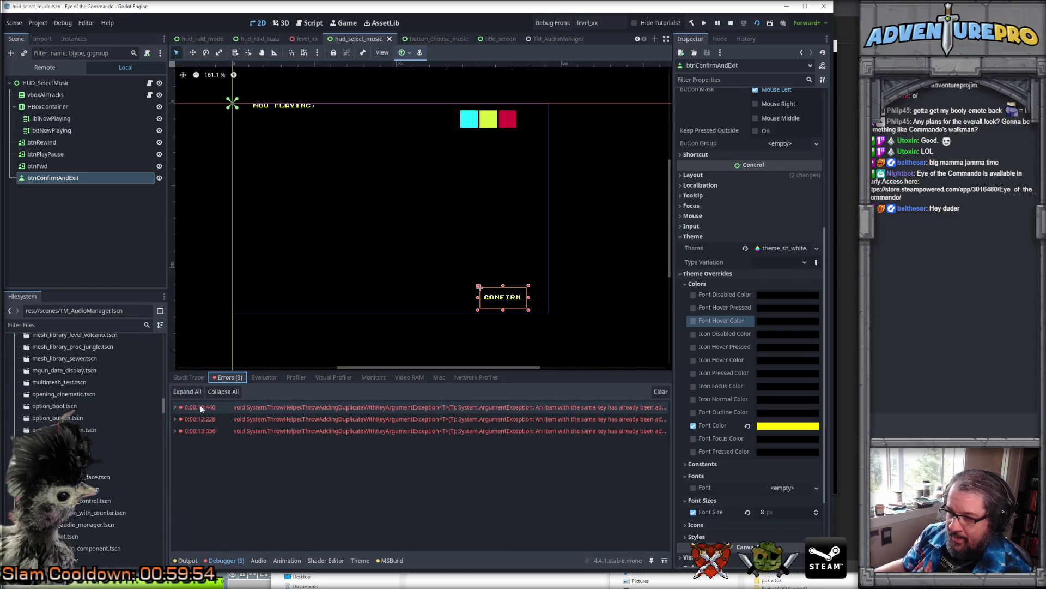
click(178, 408)
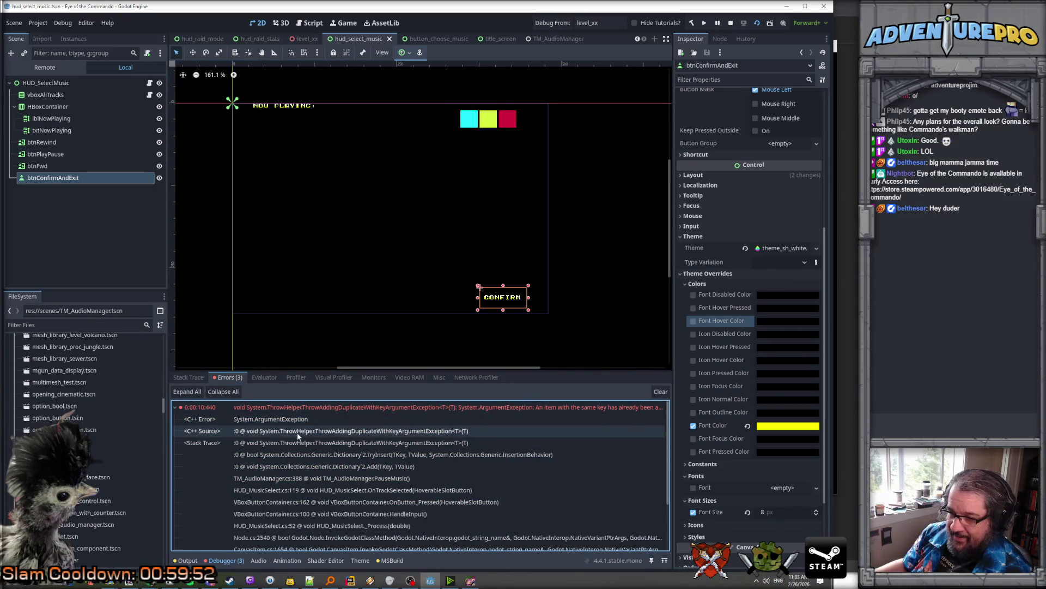
click(390, 408)
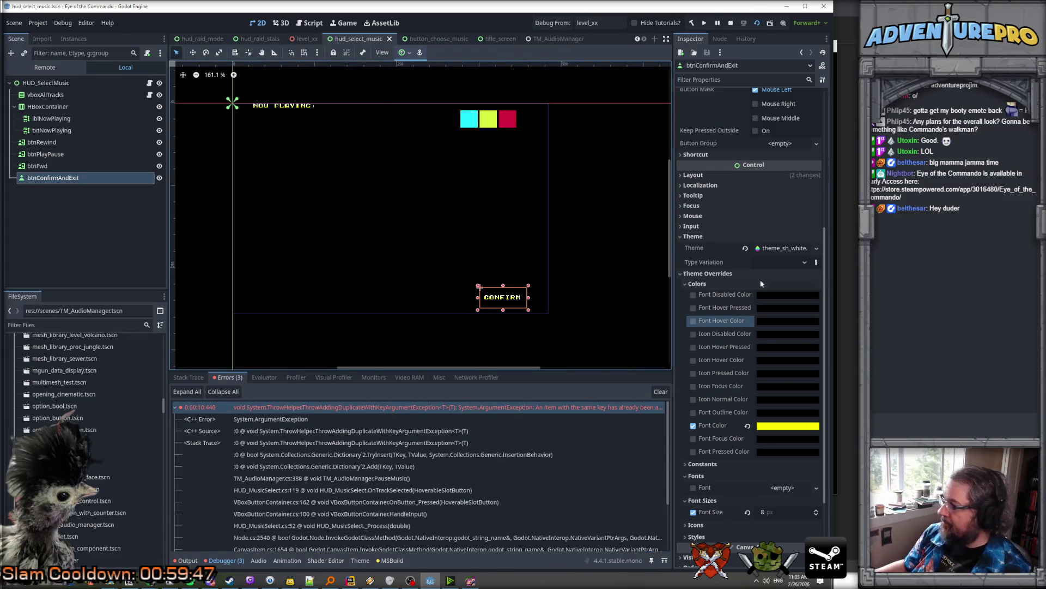
Run the game with F6, close it, and open HUD_MusicSelect.cs:119 from the stack trace
key(F6)
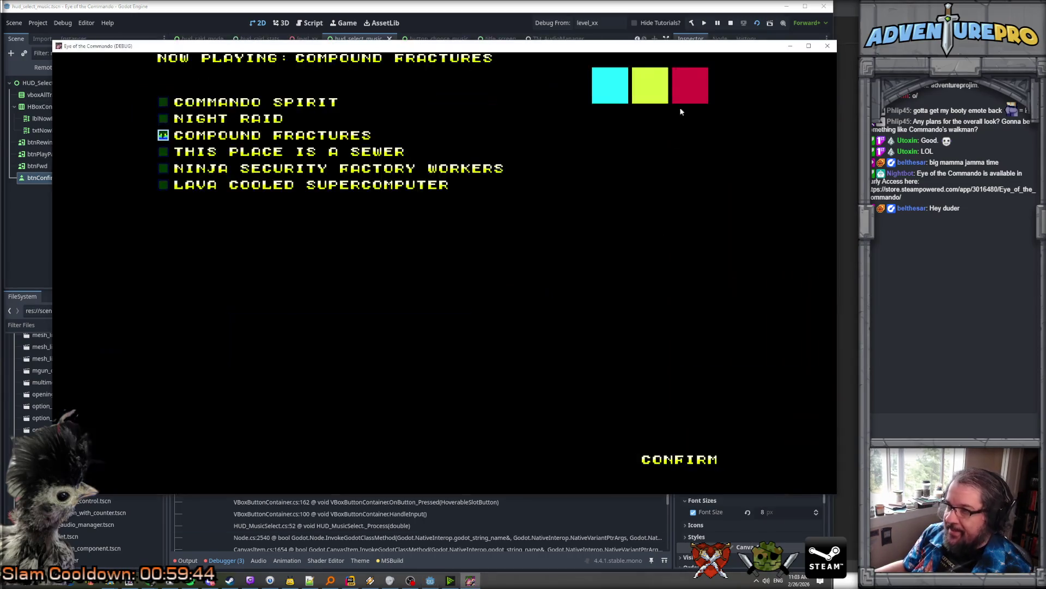
click(827, 46)
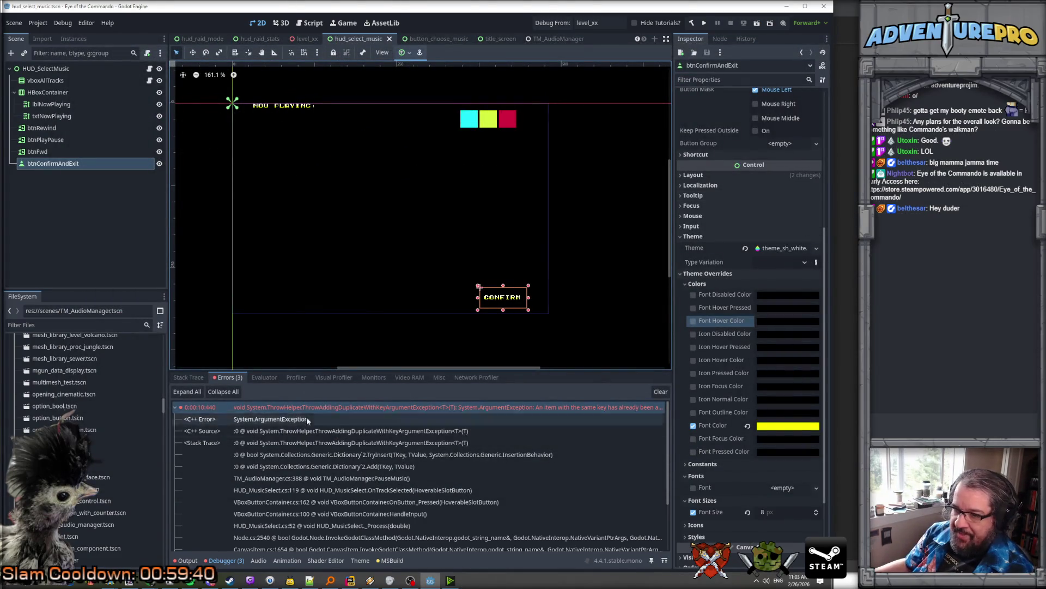
double_click(305, 490)
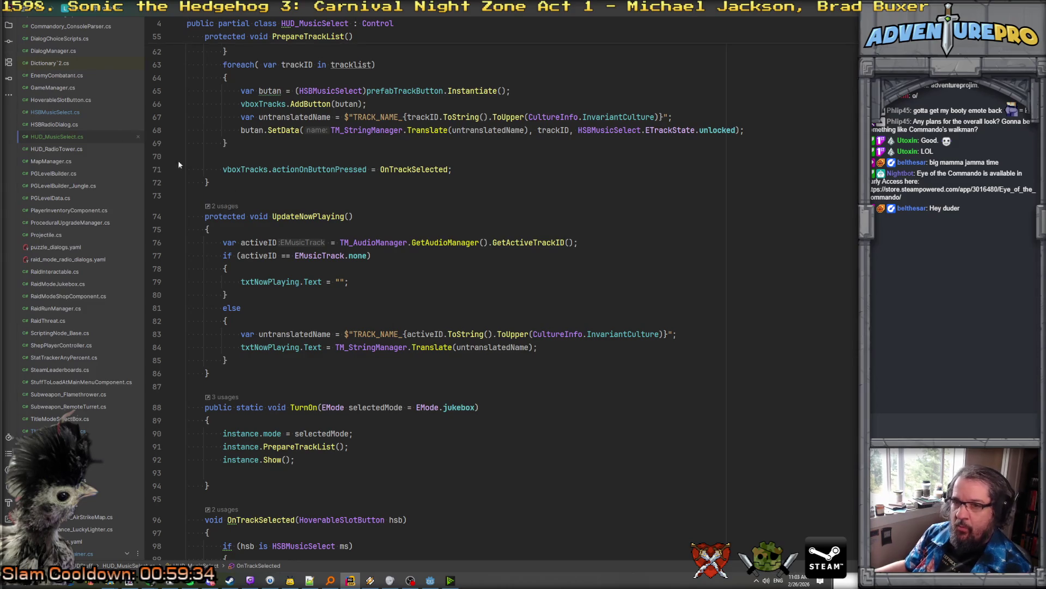
Open TM_AudioManager.cs and locate the PauseMusic method
double_click(60, 146)
double_click(61, 139)
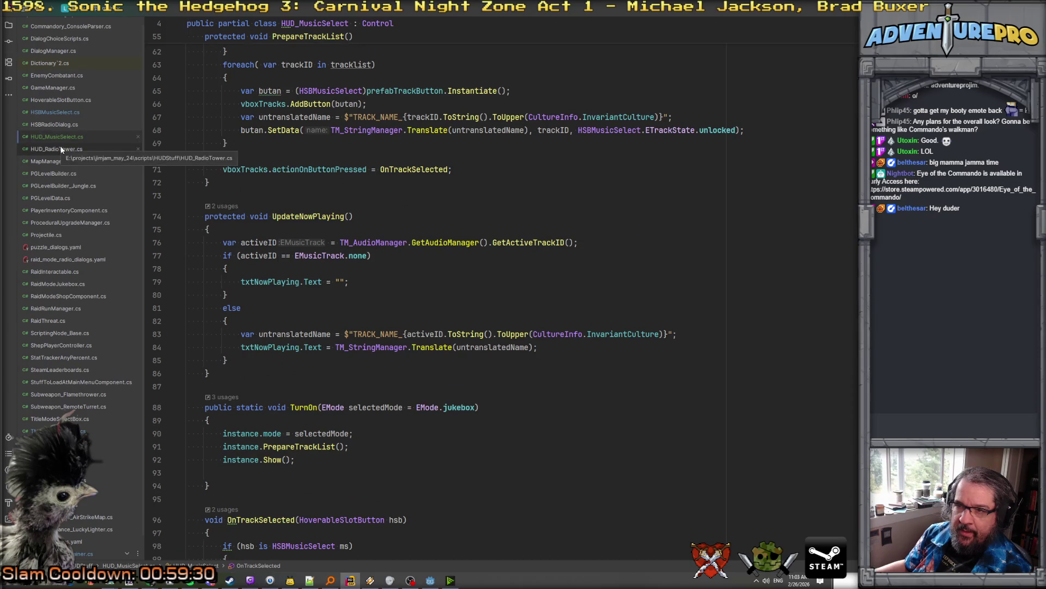
scroll(77, 188, down, 2)
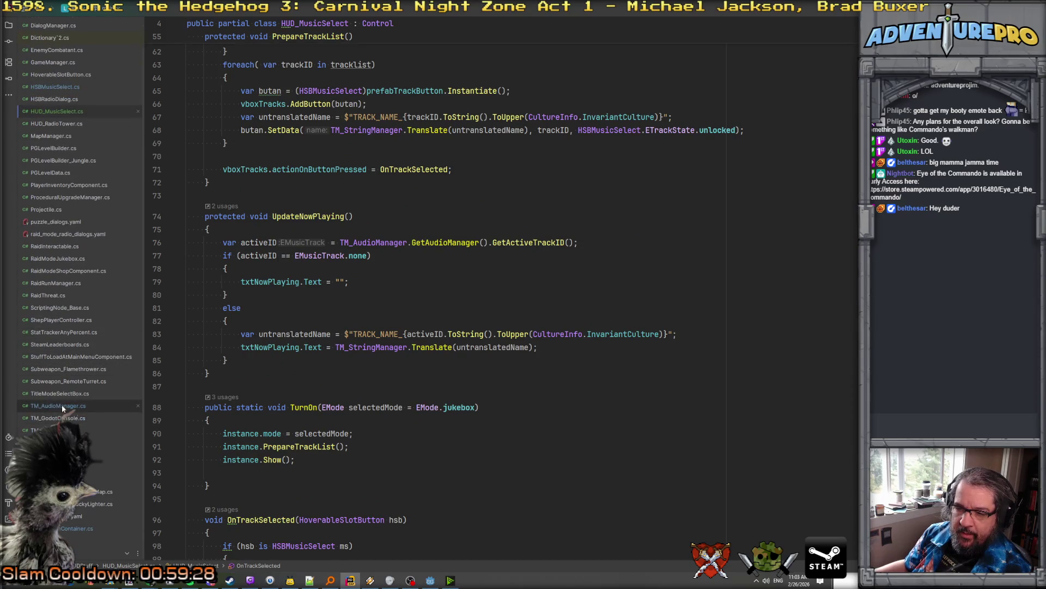
double_click(61, 405)
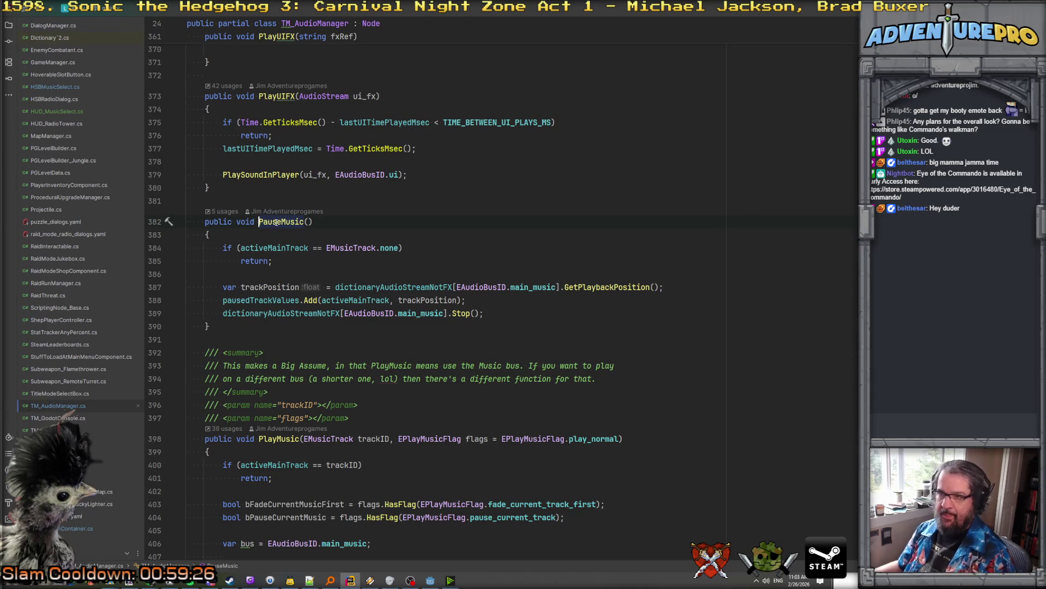
scroll(277, 222, up, 12)
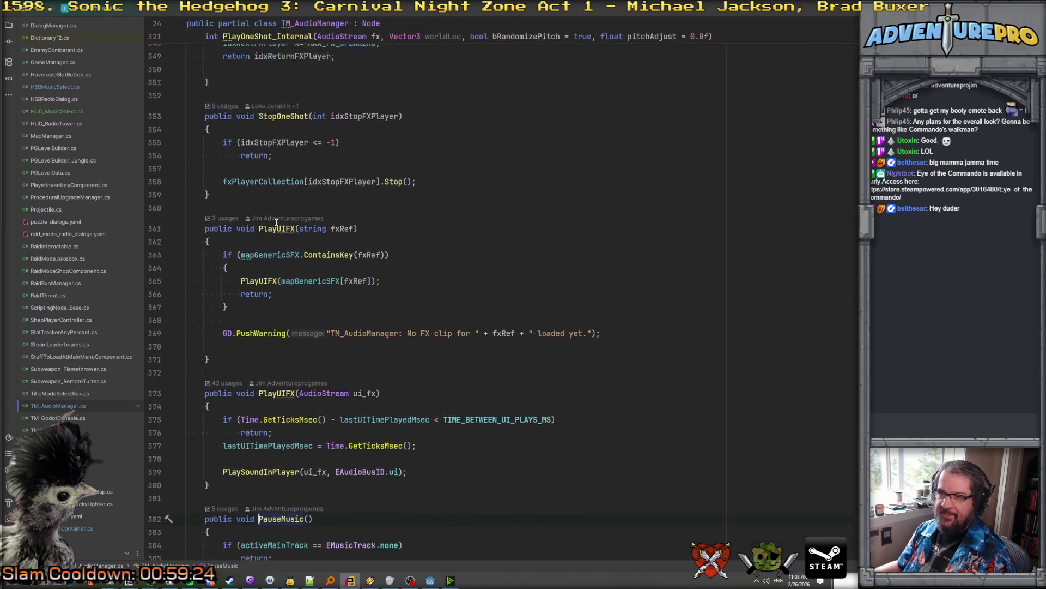
scroll(276, 223, down, 2)
scroll(277, 223, up, 12)
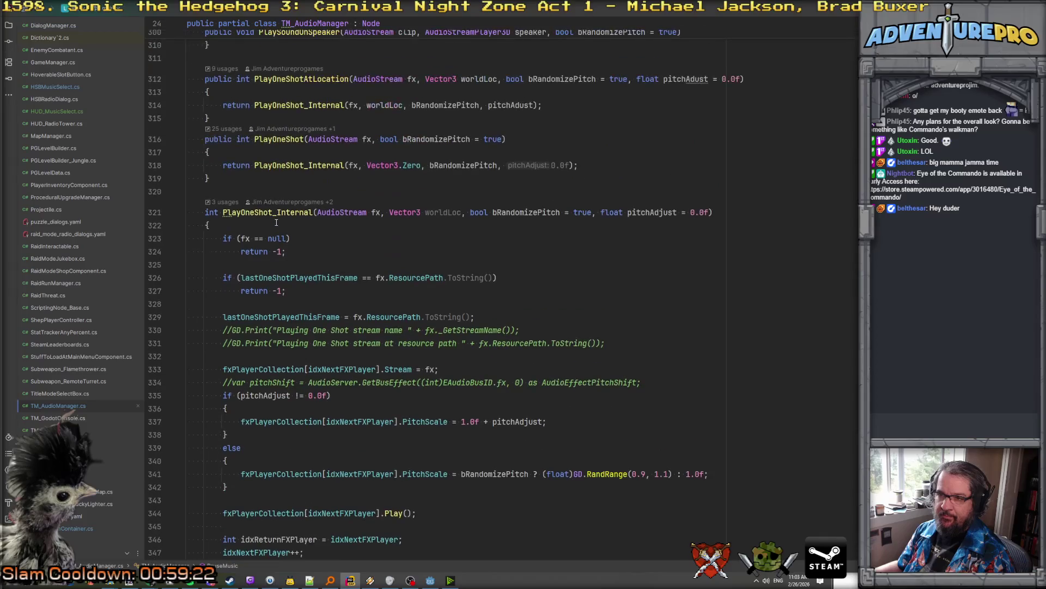
scroll(276, 222, up, 20)
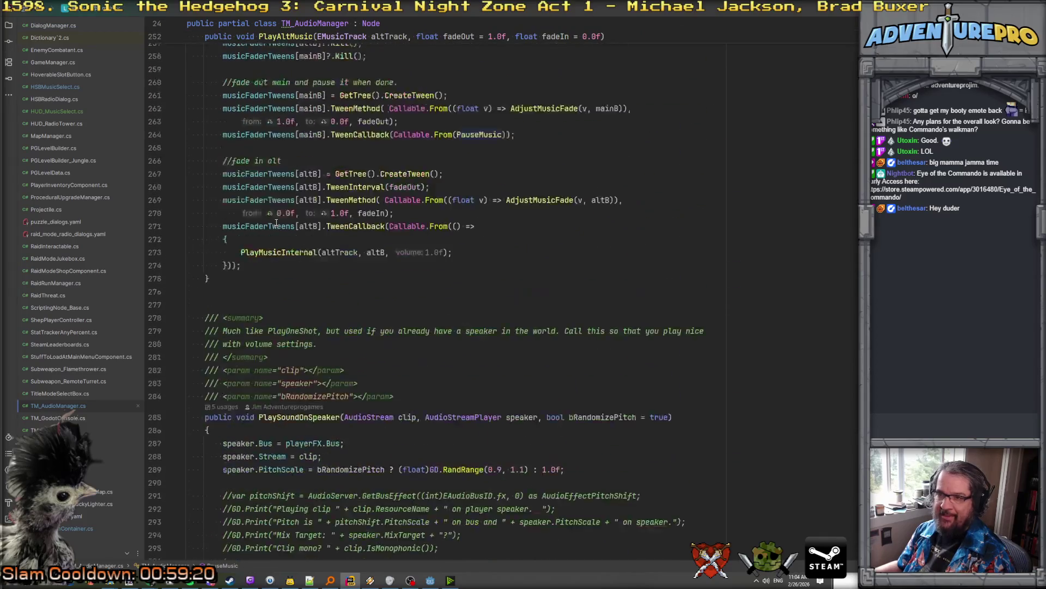
scroll(276, 222, up, 17)
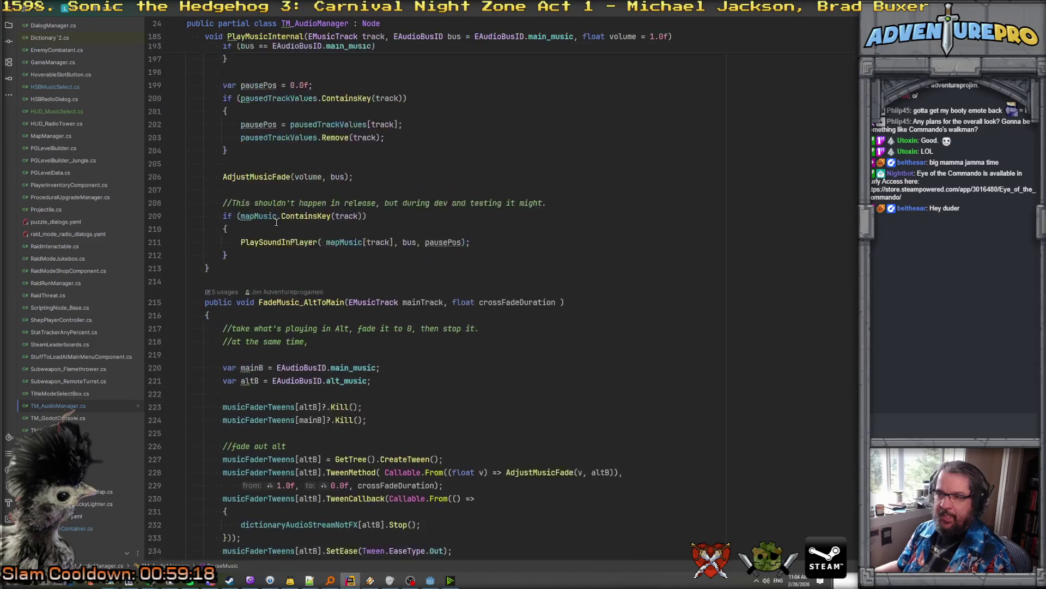
scroll(276, 222, up, 12)
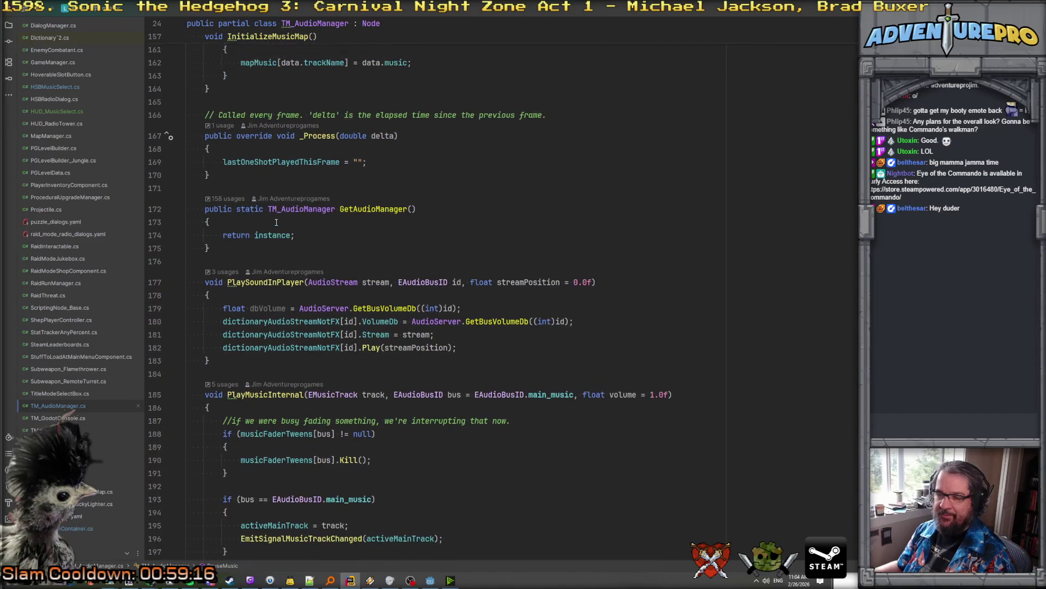
scroll(276, 222, up, 3)
scroll(276, 222, down, 9)
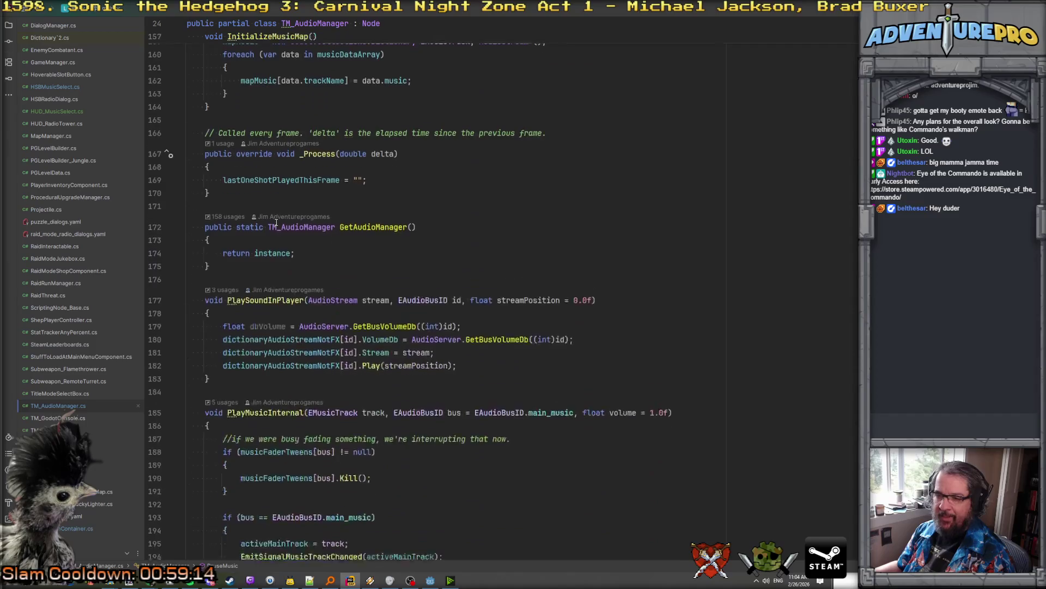
scroll(277, 223, down, 9)
scroll(276, 222, up, 7)
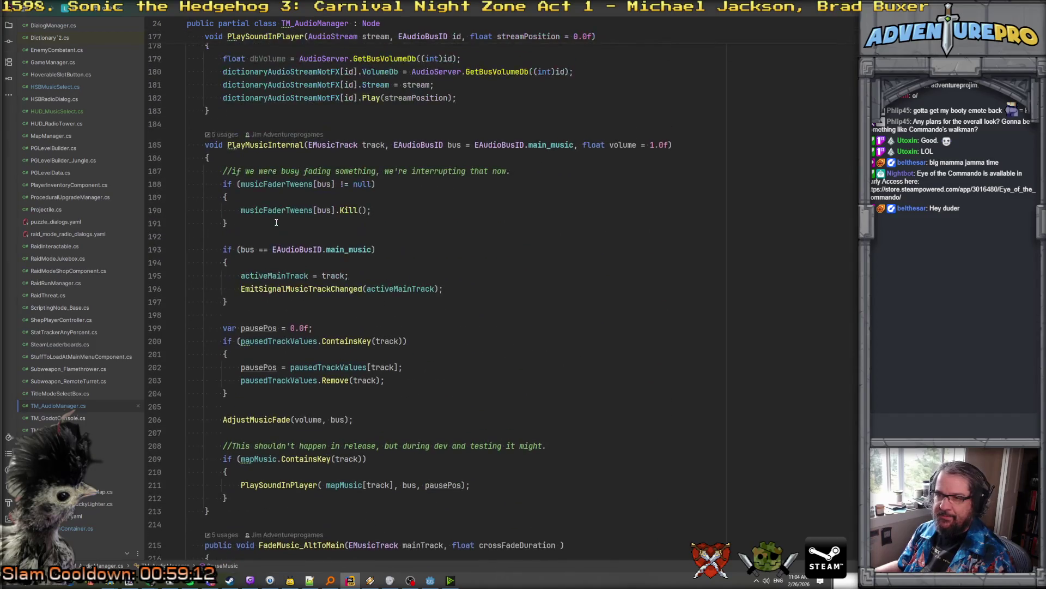
key(ctrl+Tab)
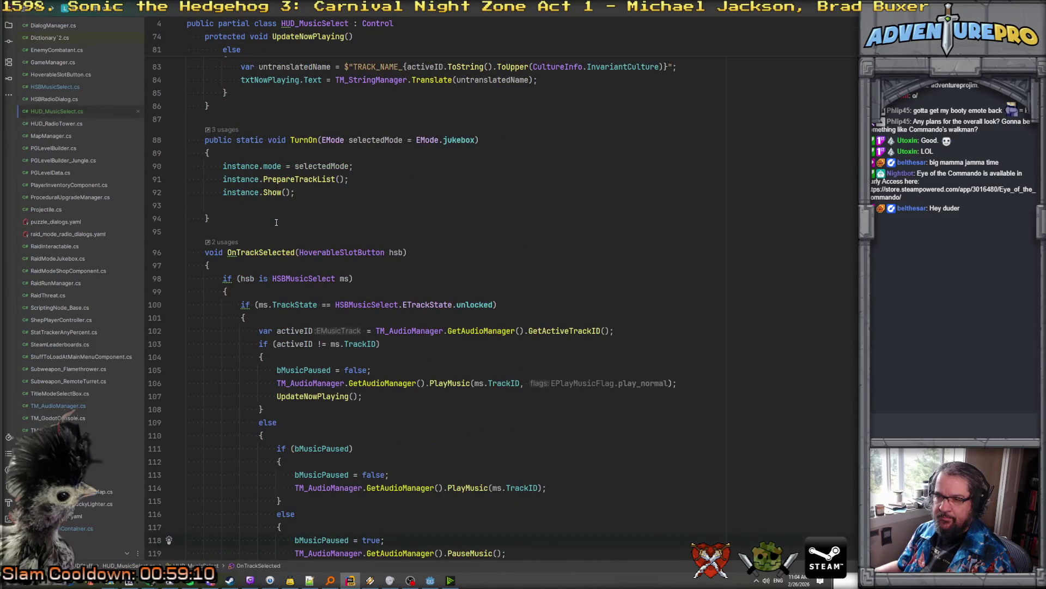
key(ctrl+Tab)
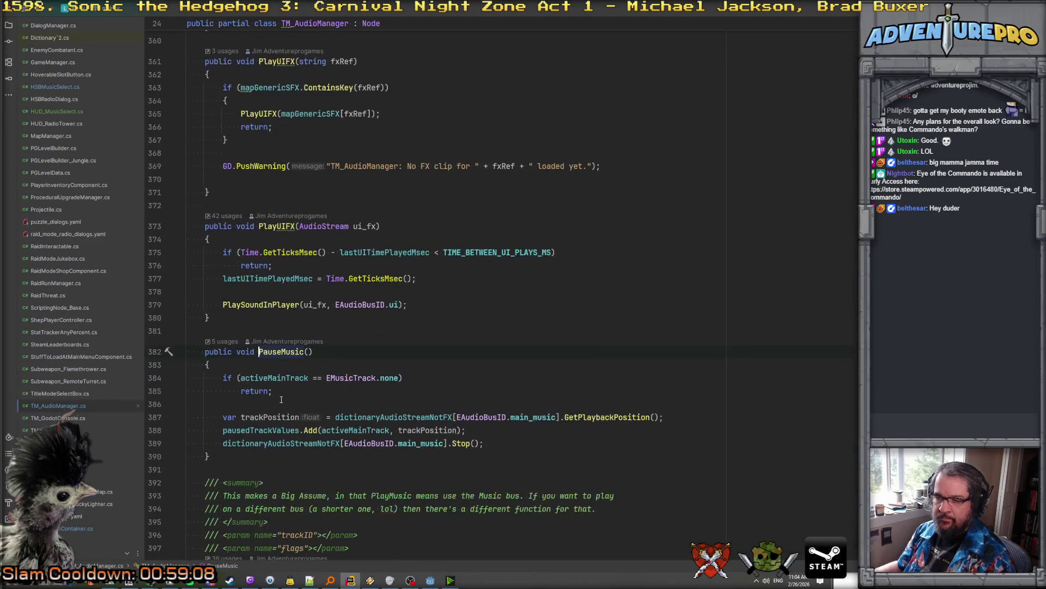
scroll(309, 375, down, 10)
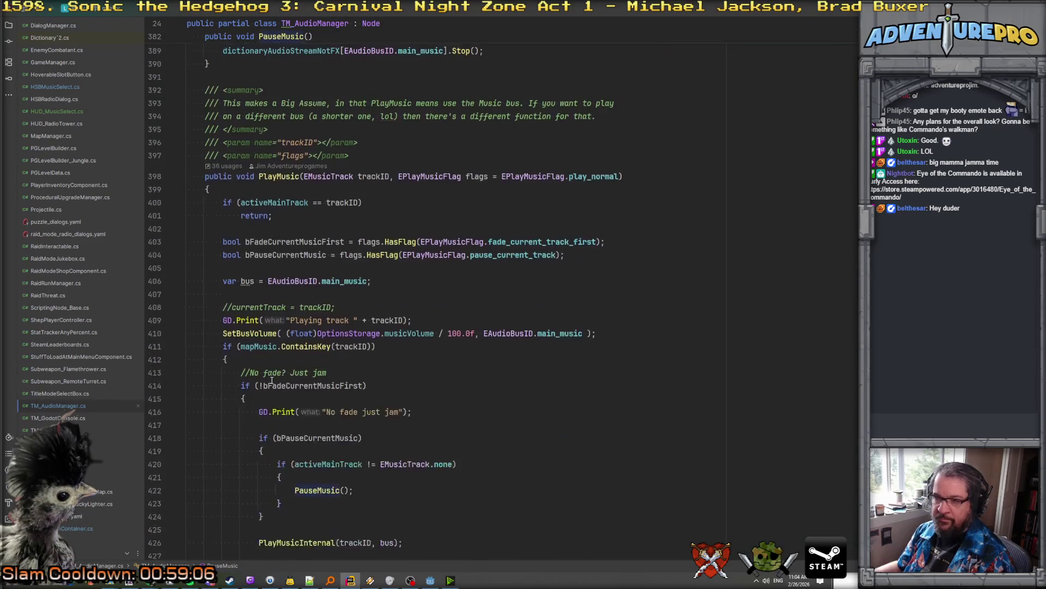
scroll(276, 222, up, 3)
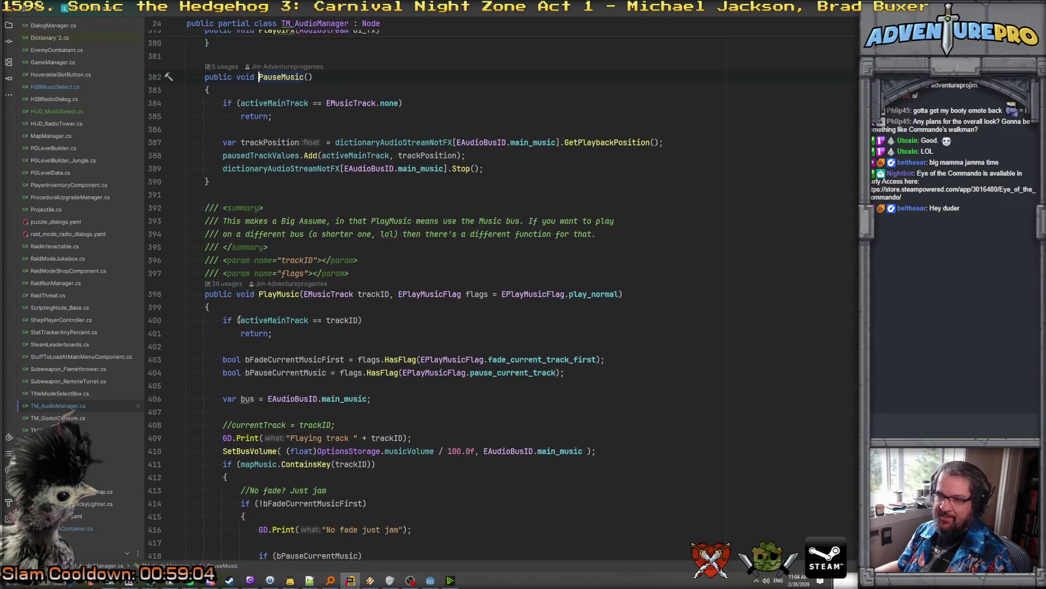
scroll(347, 333, up, 2)
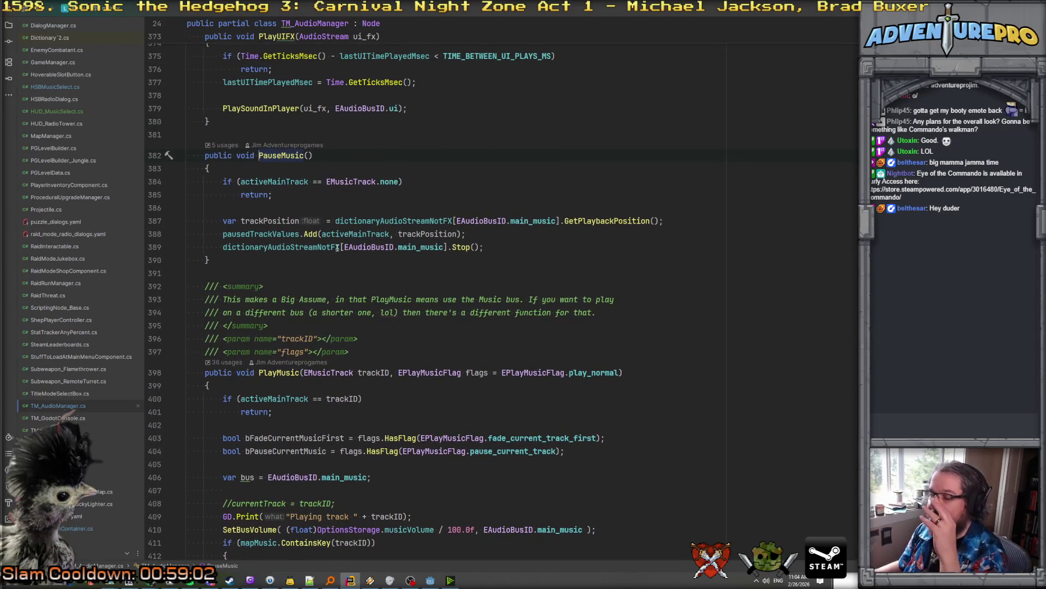
Find in Files for pausedTrackValues and preview its Remove(track) usage
double_click(268, 234)
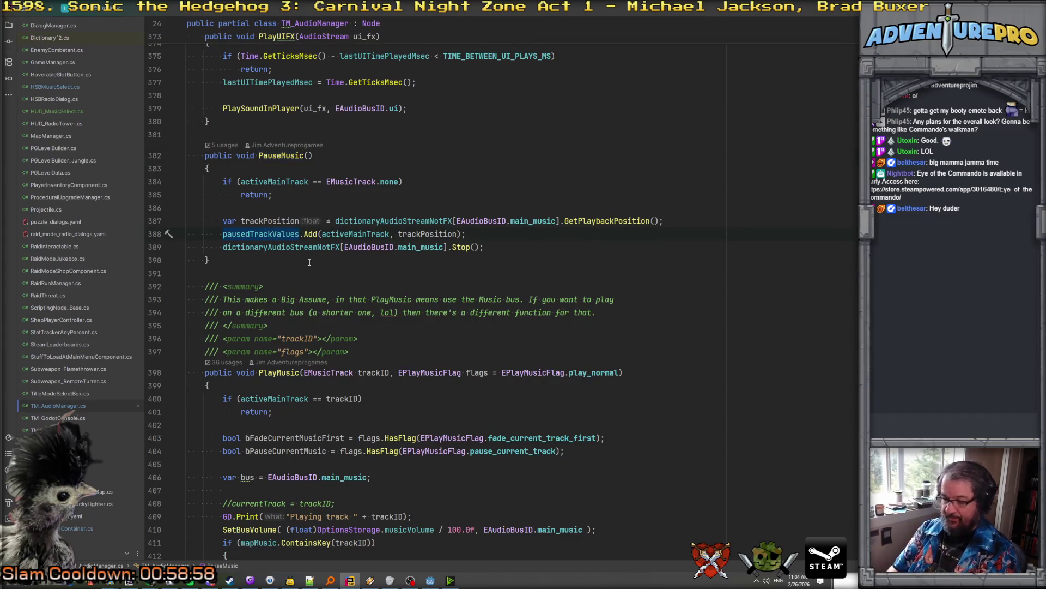
key(ctrl+shift+f)
click(302, 93)
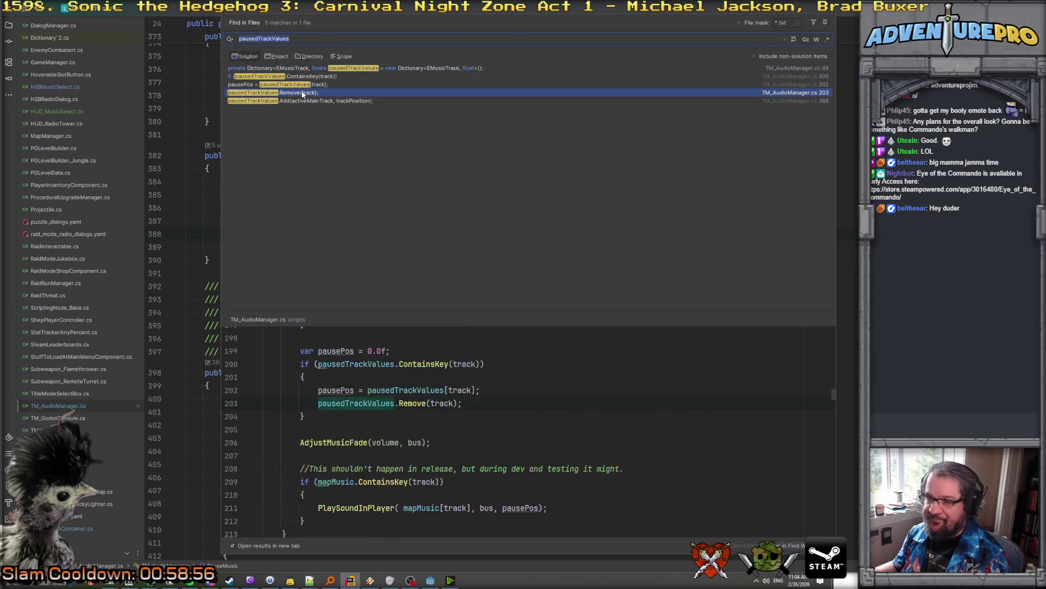
Preview the ContainsKey check and the PauseMusic Add call on pausedTrackValues
scroll(406, 353, up, 5)
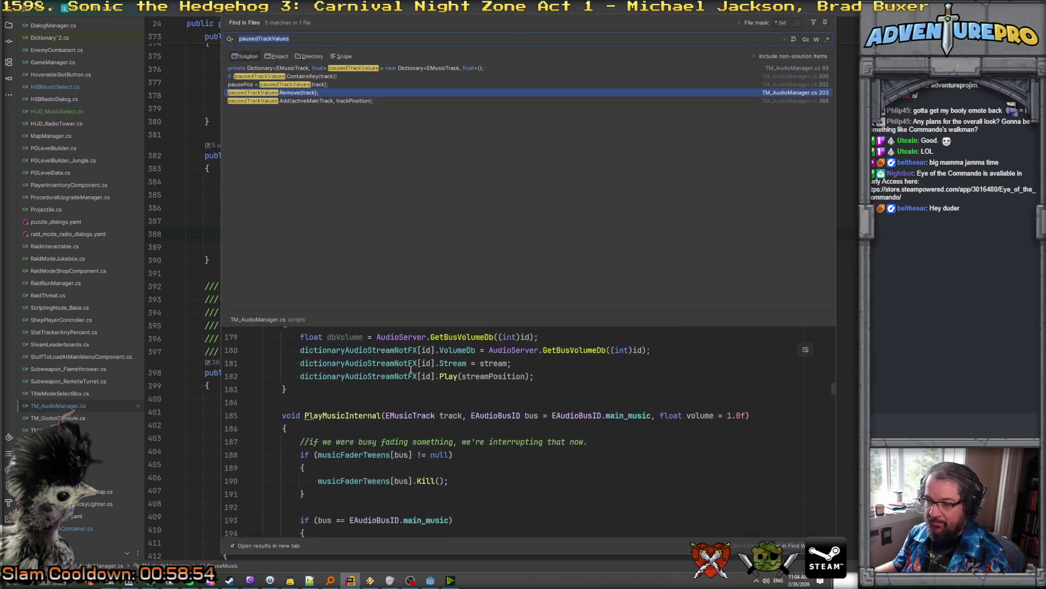
scroll(411, 370, down, 3)
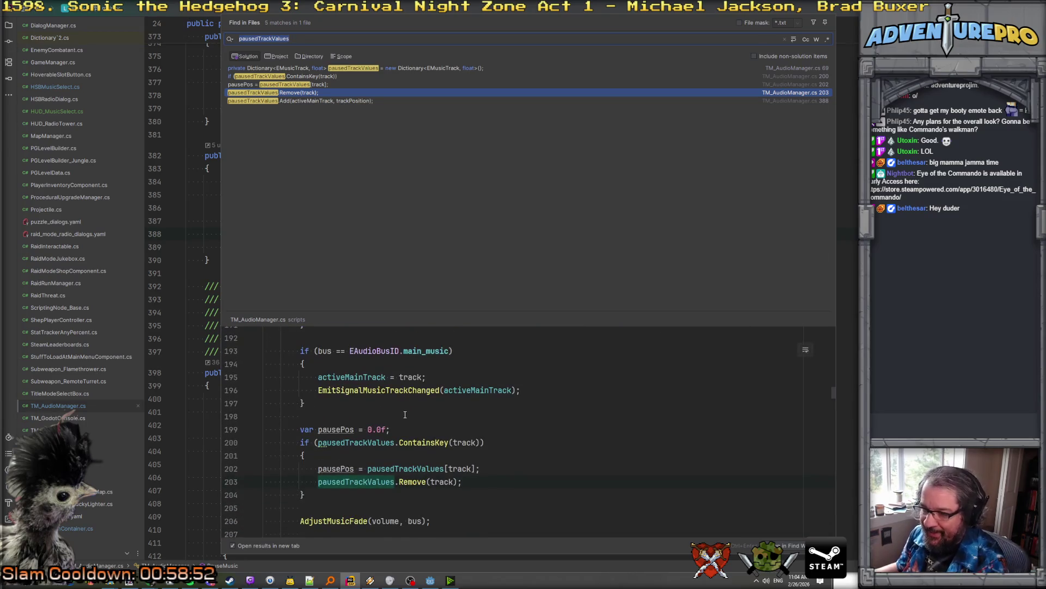
scroll(392, 421, up, 4)
scroll(392, 422, down, 3)
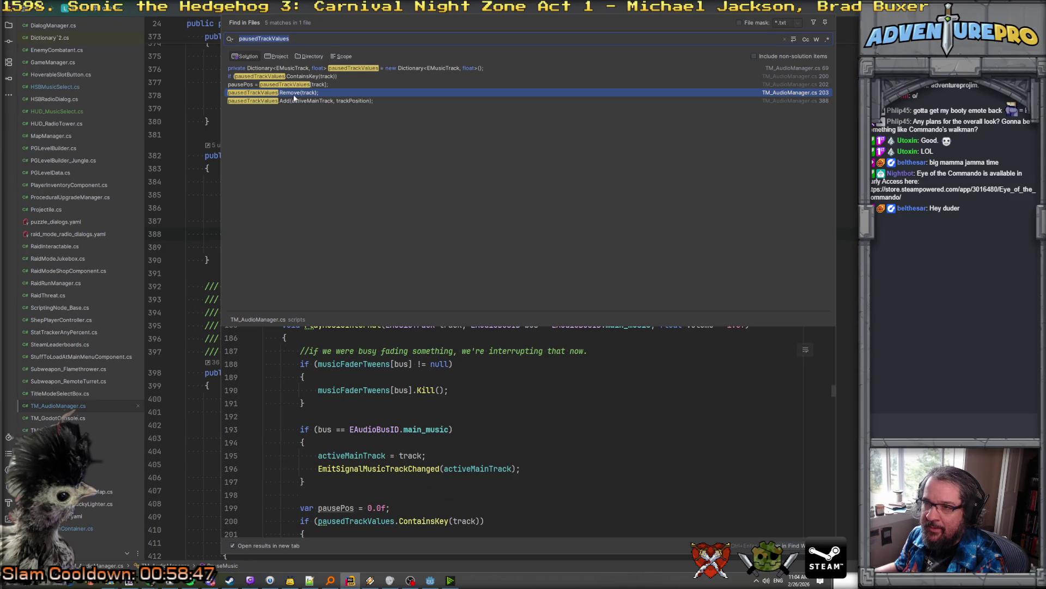
click(299, 78)
scroll(401, 434, up, 6)
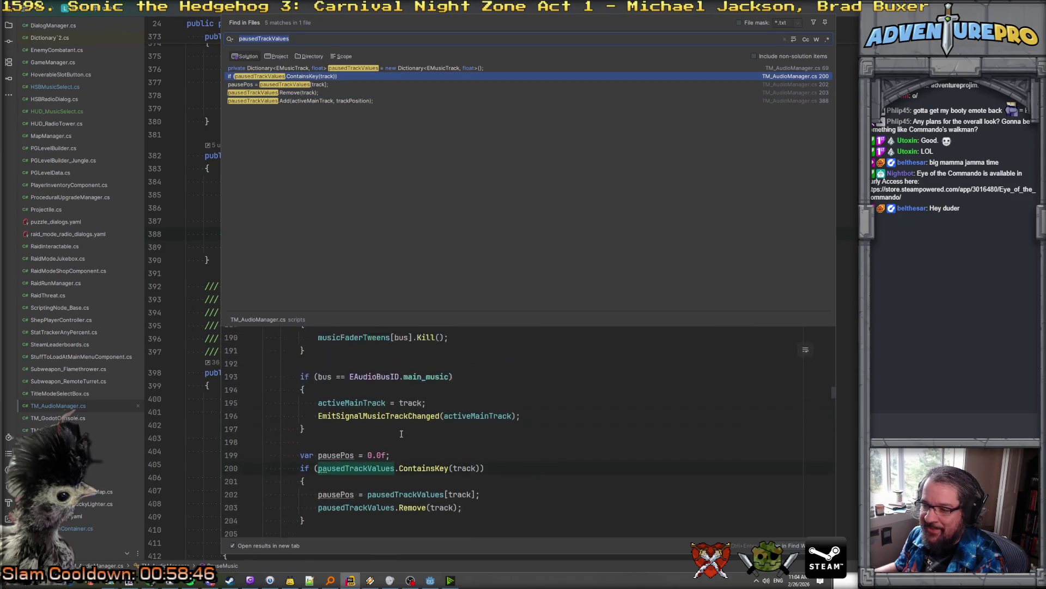
scroll(401, 433, down, 3)
scroll(401, 434, up, 3)
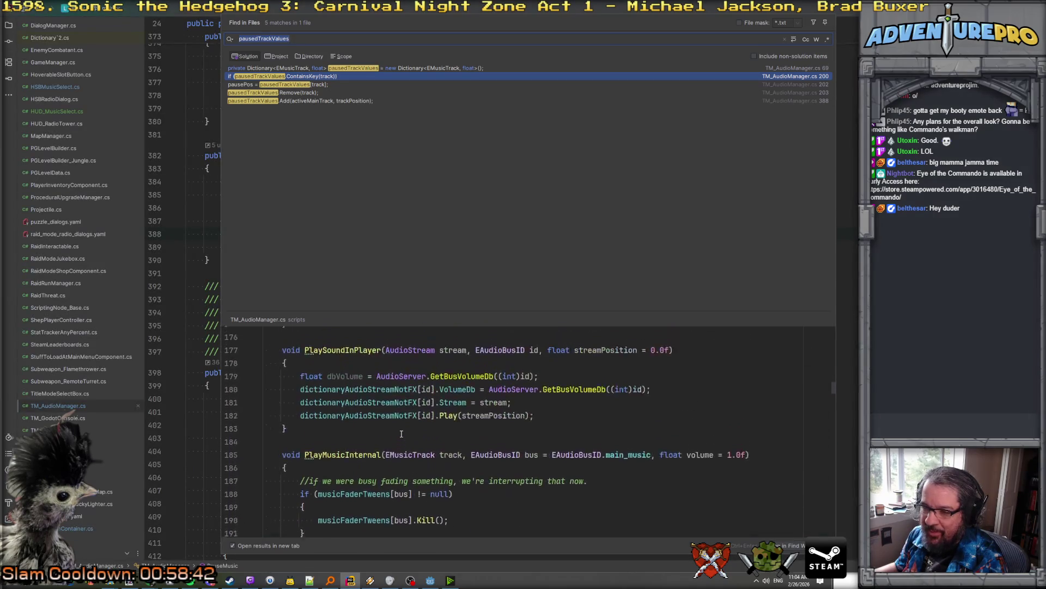
click(296, 100)
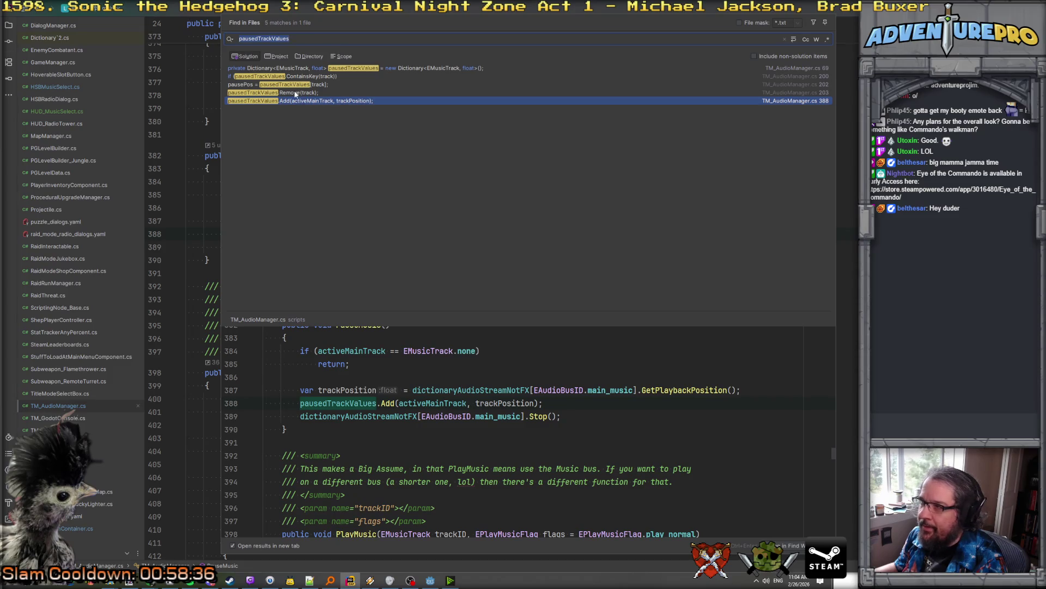
Preview the pausePos read, step up to the declaration, and open the line 200 usage
click(296, 86)
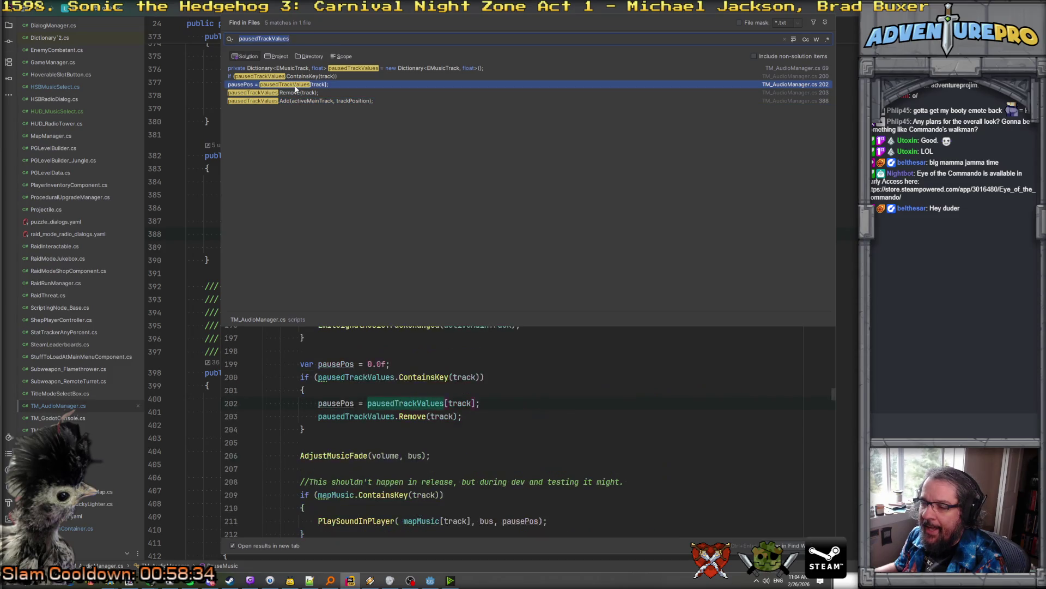
scroll(384, 398, up, 4)
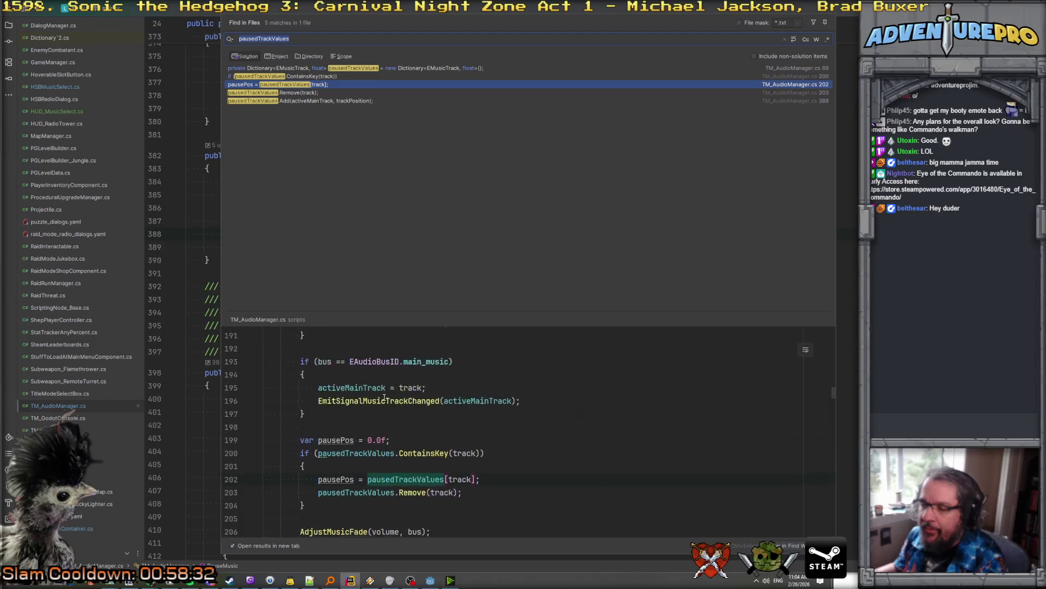
key(Up)
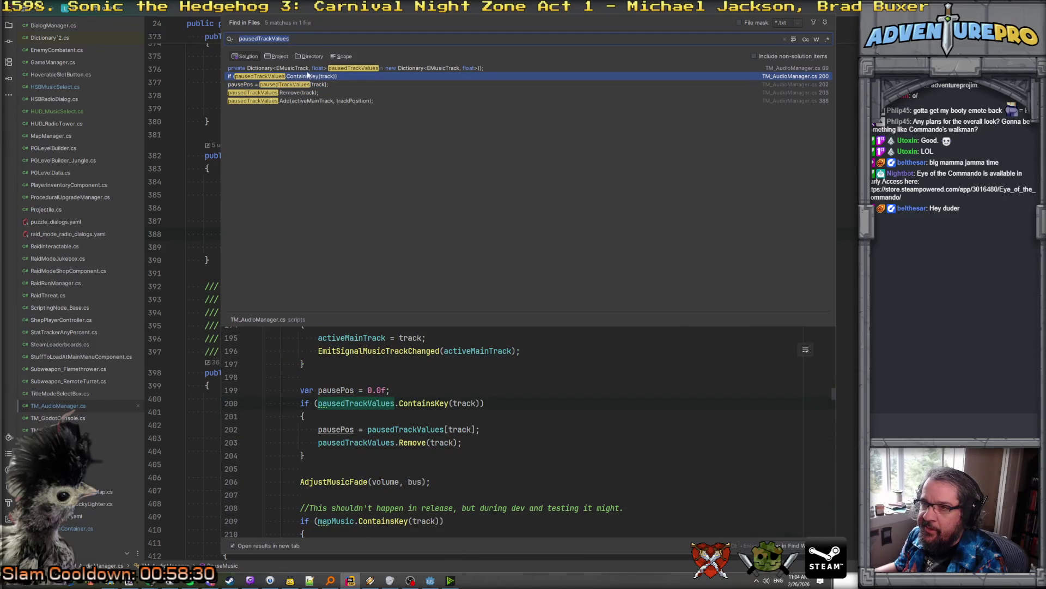
key(Up)
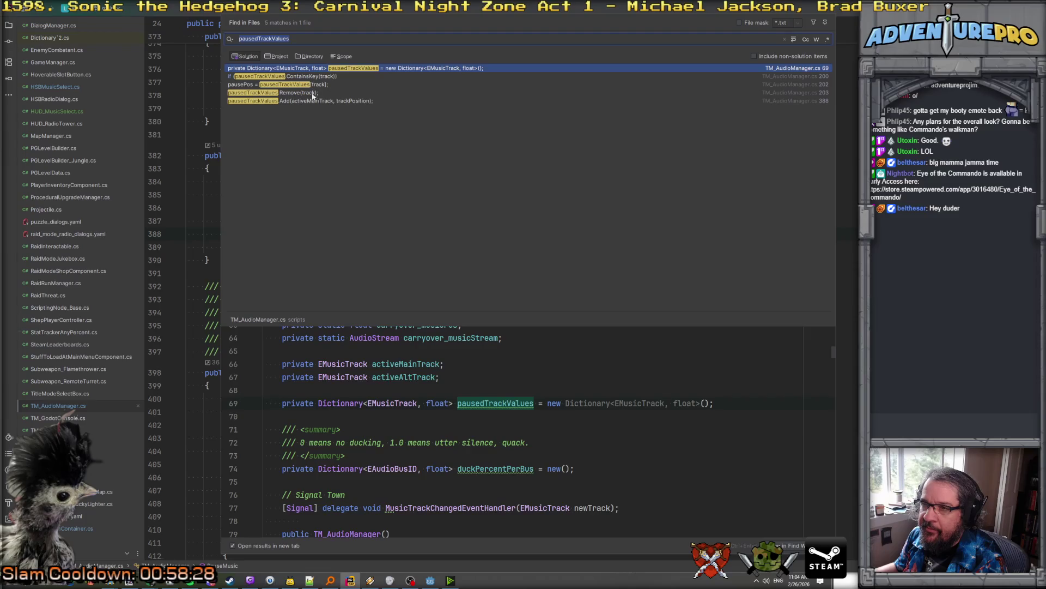
click(310, 100)
key(Up)
key(Up)
key(Up)
key(Return)
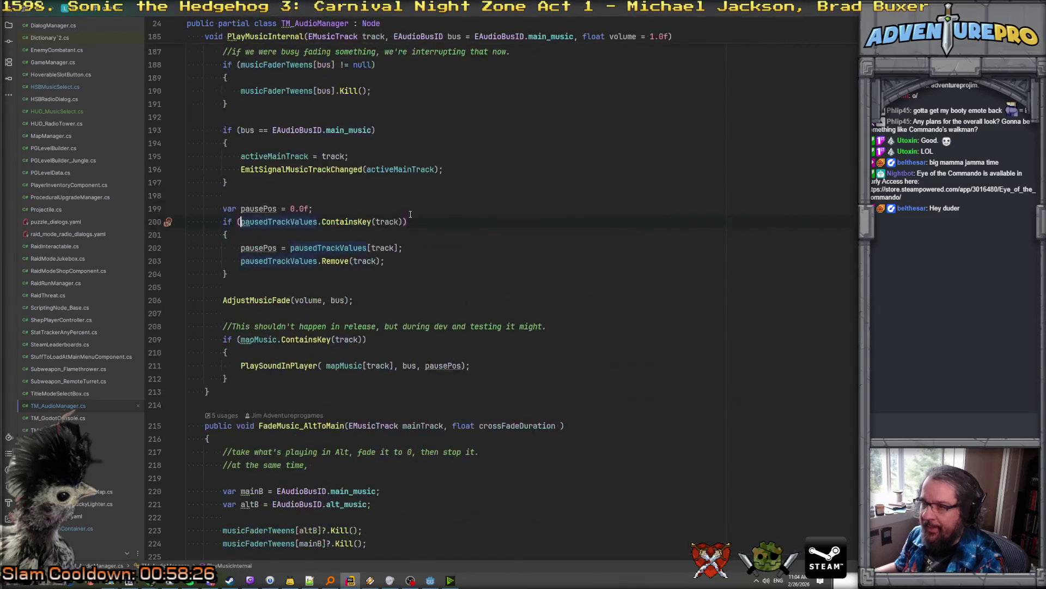
Jump to the PlayMusicInternal declaration and Find in Files for its usages
scroll(411, 215, up, 6)
key(alt+Up)
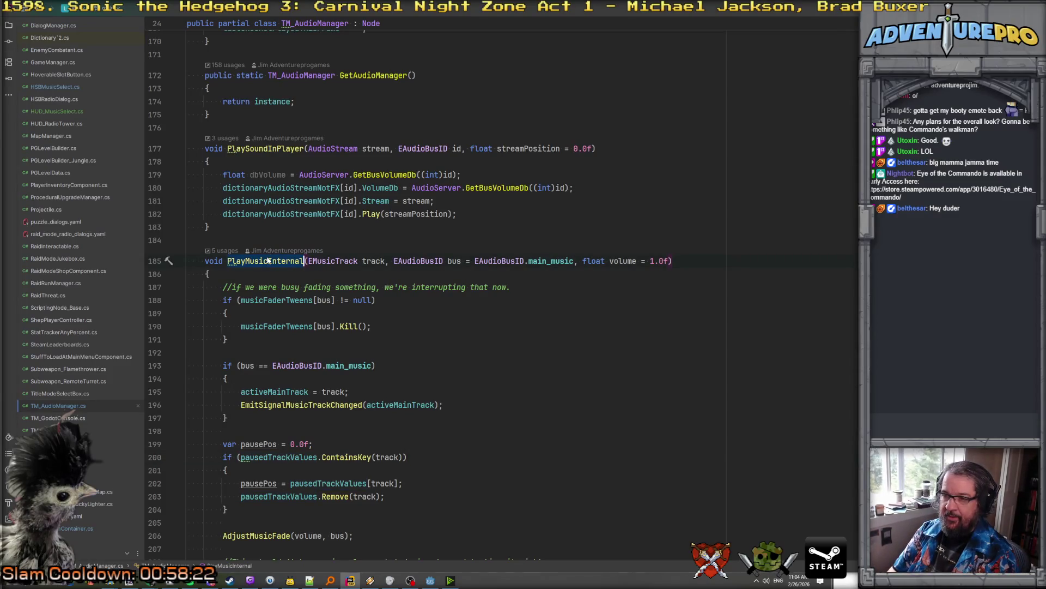
key(ctrl+shift+f)
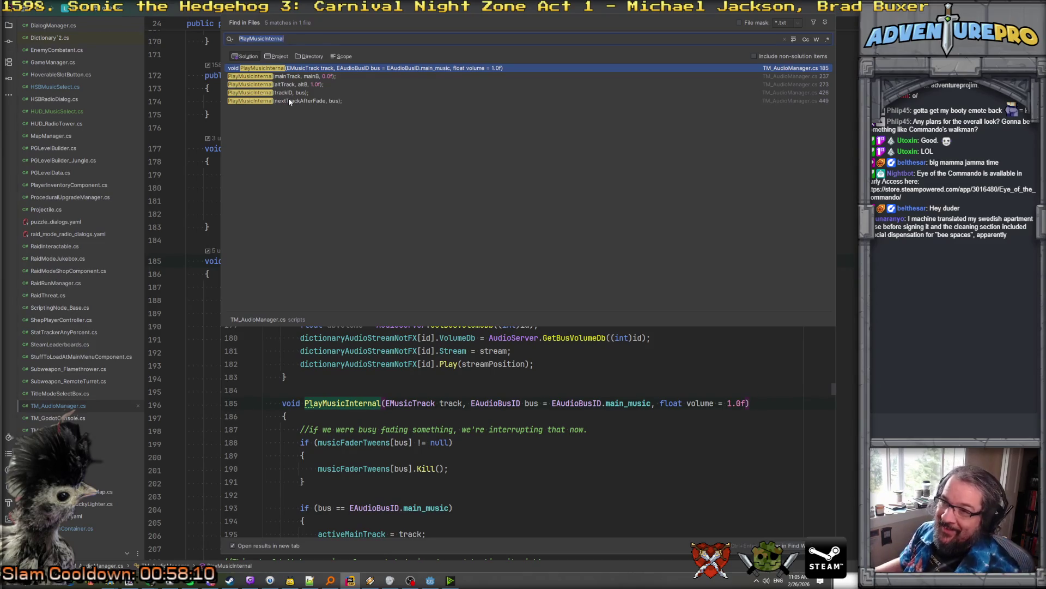
Compare the PlayMusicInternal calls at lines 426 and 237, then open line 426
click(289, 94)
scroll(505, 351, up, 9)
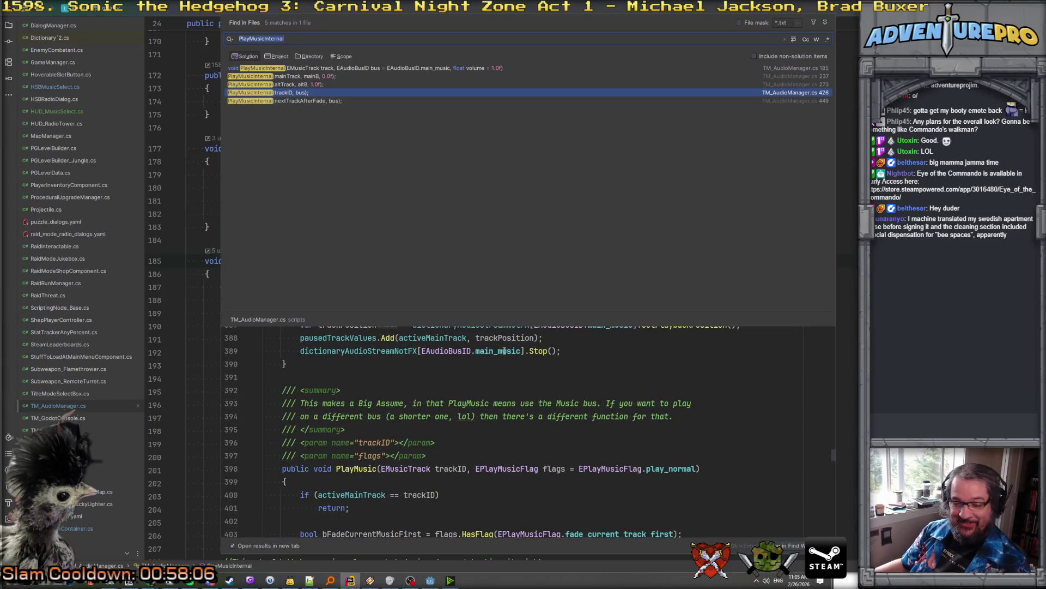
scroll(504, 350, down, 13)
scroll(504, 351, down, 5)
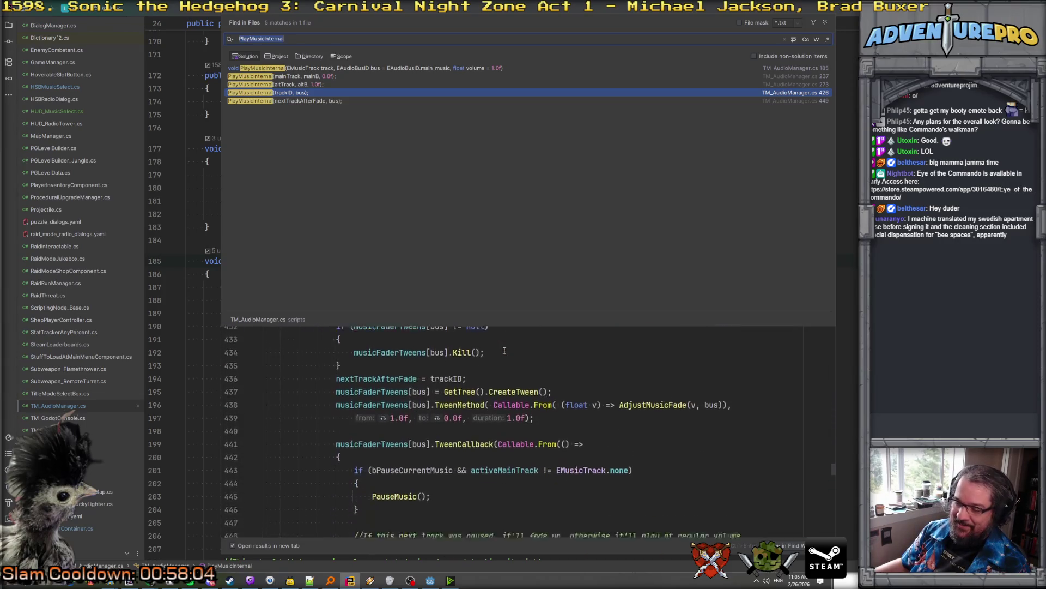
scroll(504, 351, up, 13)
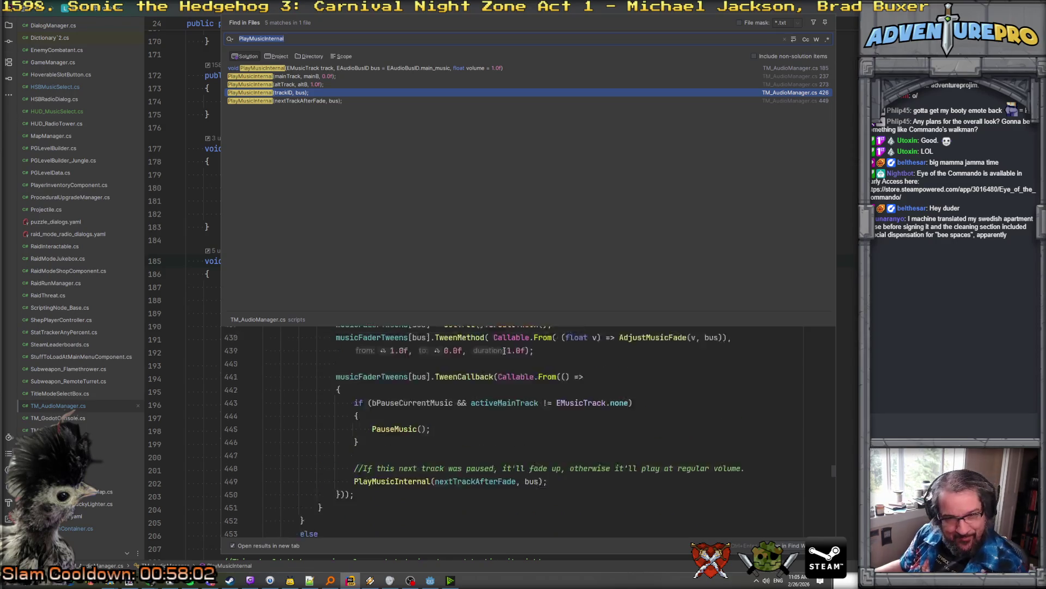
scroll(505, 351, up, 4)
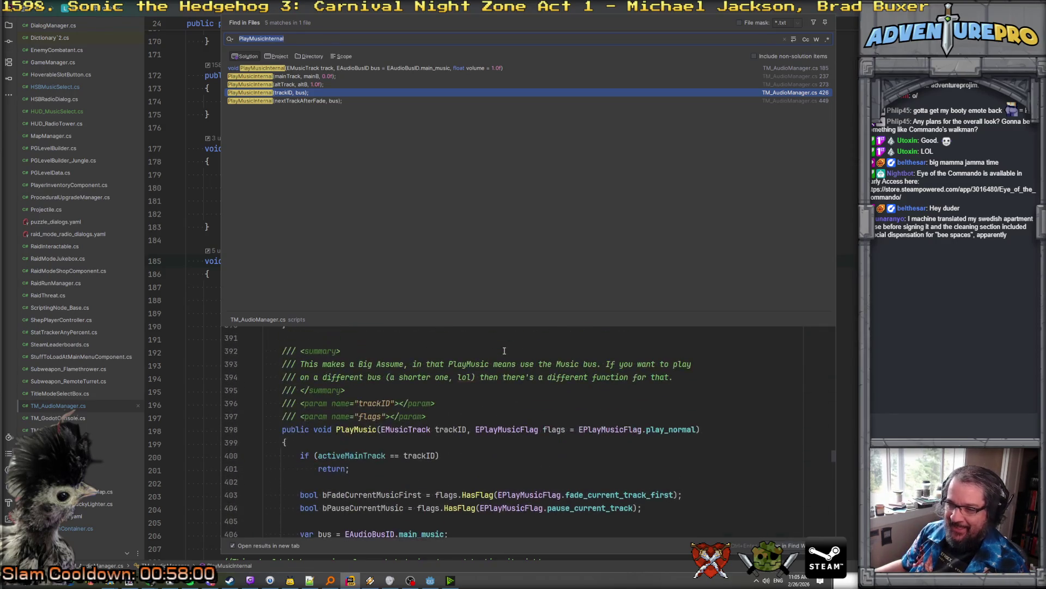
scroll(504, 350, down, 1)
scroll(504, 350, up, 2)
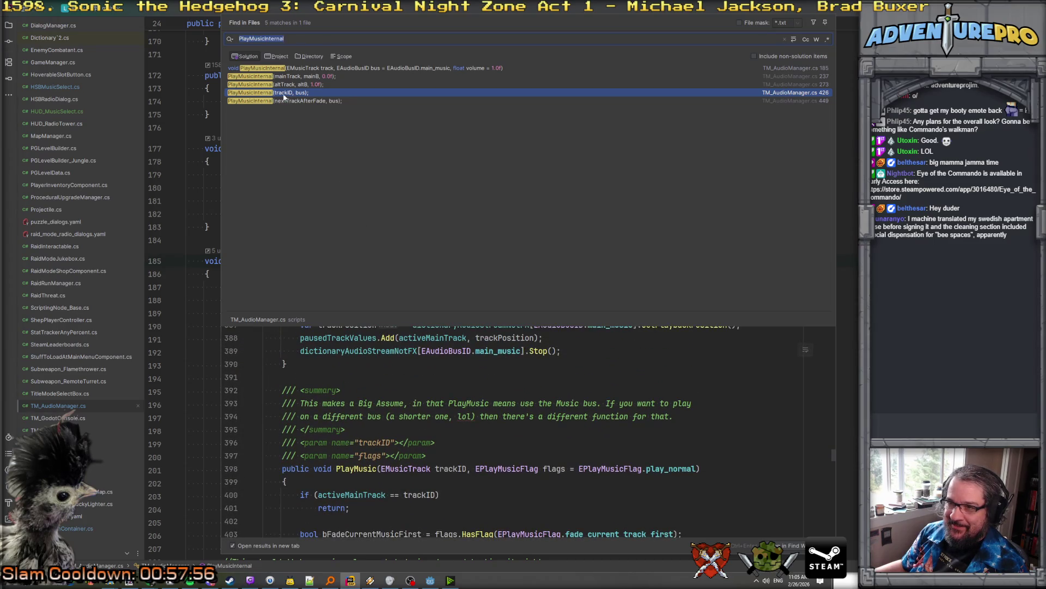
click(287, 77)
scroll(349, 327, up, 8)
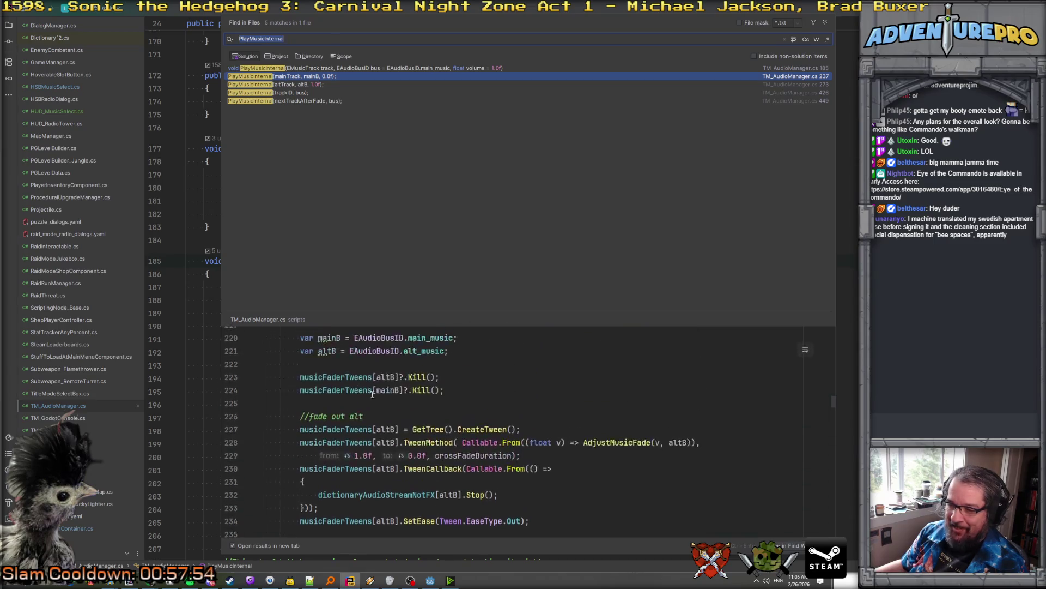
click(294, 93)
double_click(295, 93)
scroll(384, 256, up, 10)
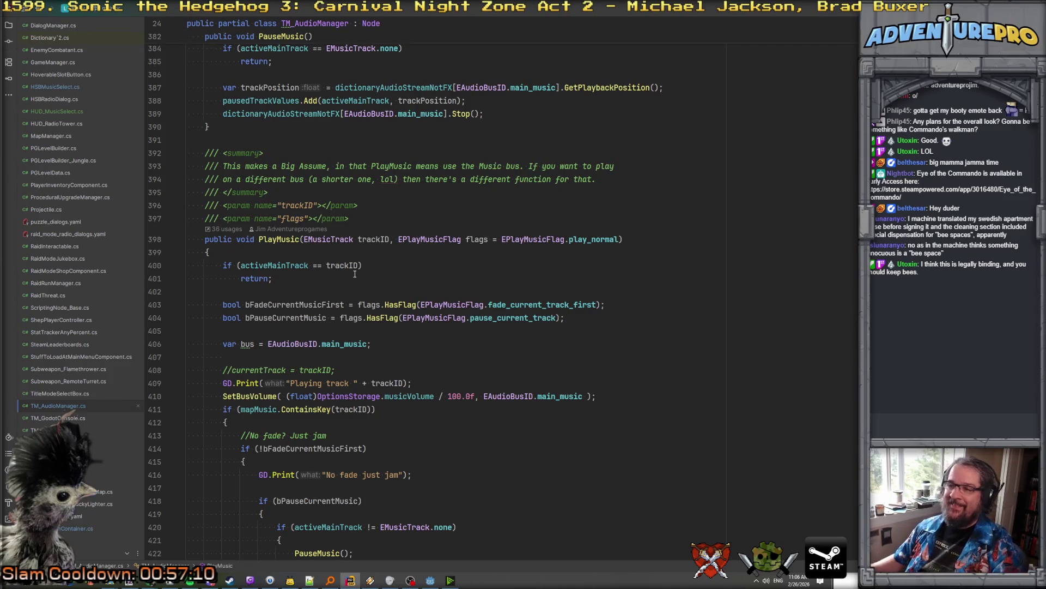
click(283, 239)
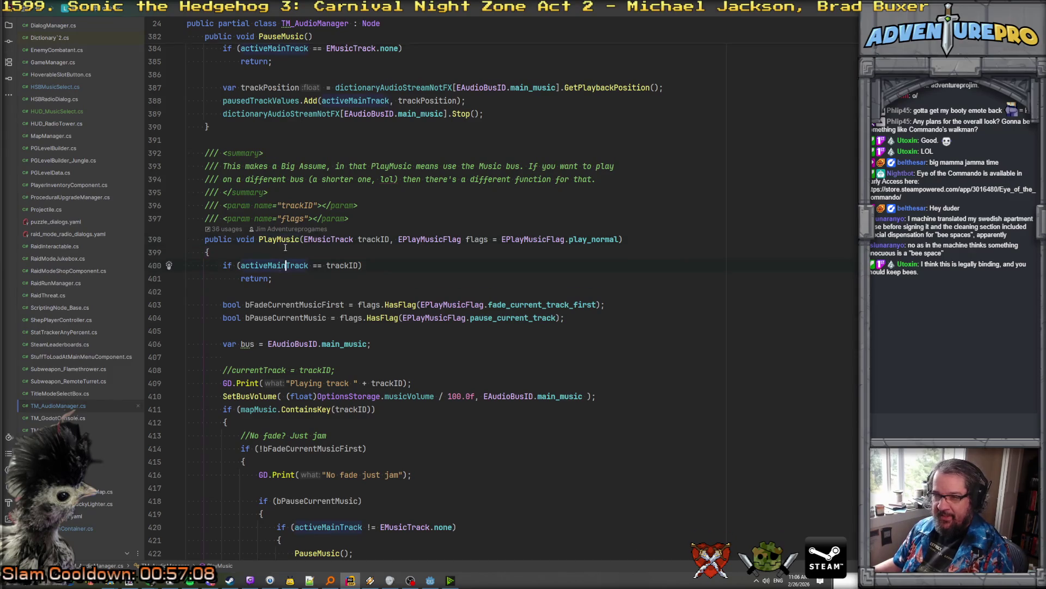
click(280, 263)
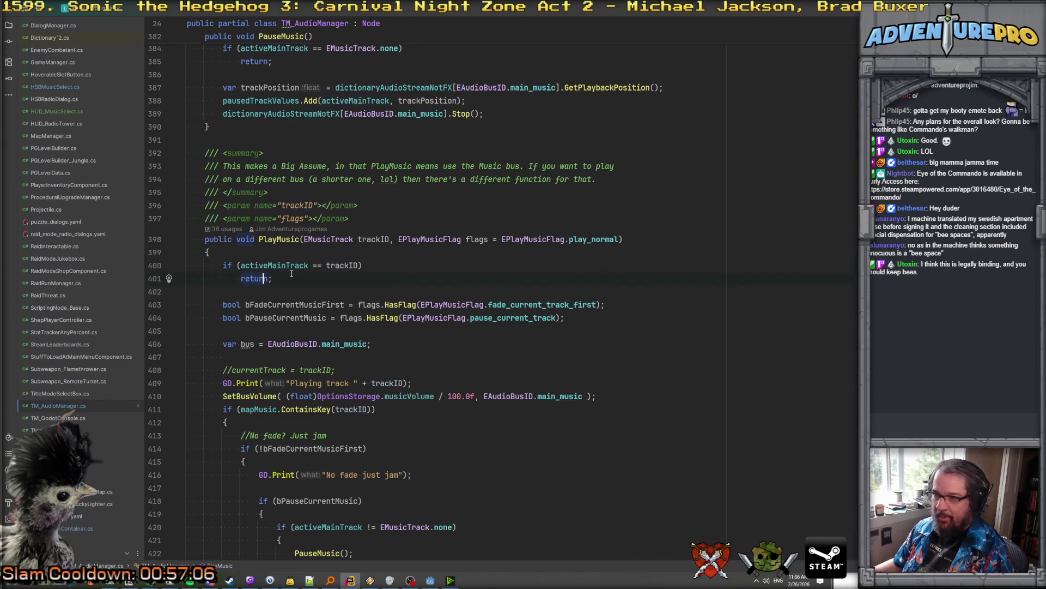
click(292, 276)
scroll(291, 274, up, 1)
scroll(291, 274, up, 2)
scroll(361, 320, down, 2)
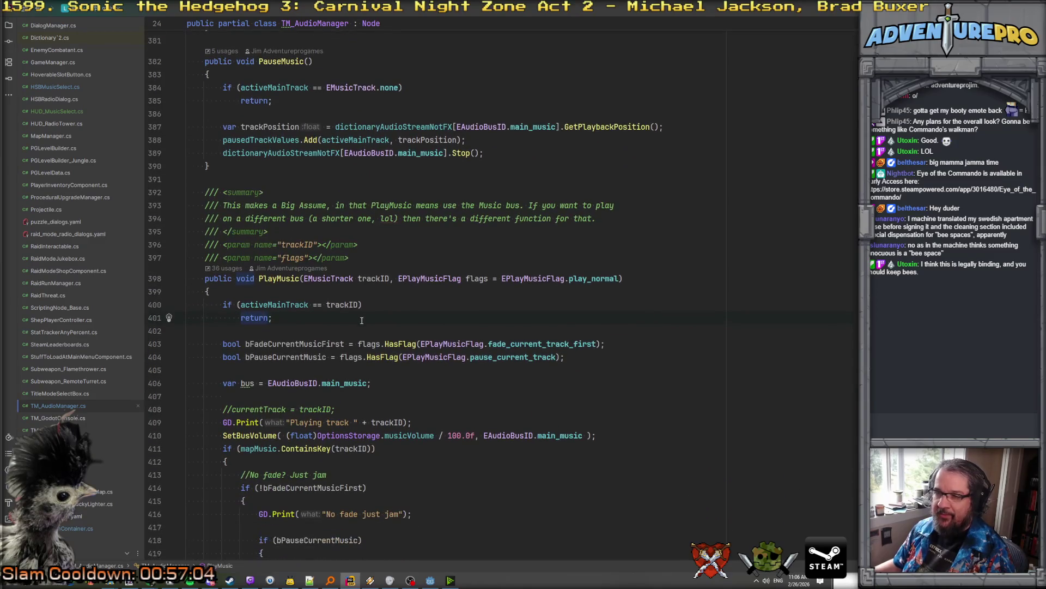
click(357, 304)
Add && !pausedTrackValues.ContainsKey(trackID) to line 400's early return, then switch back to Godot
text(&& ()
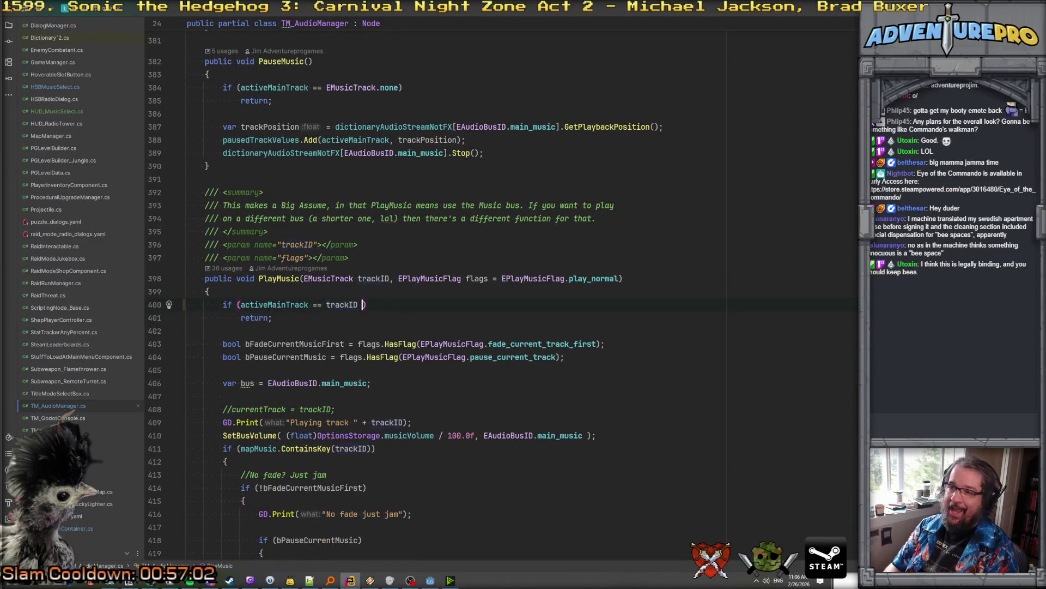
text(! )
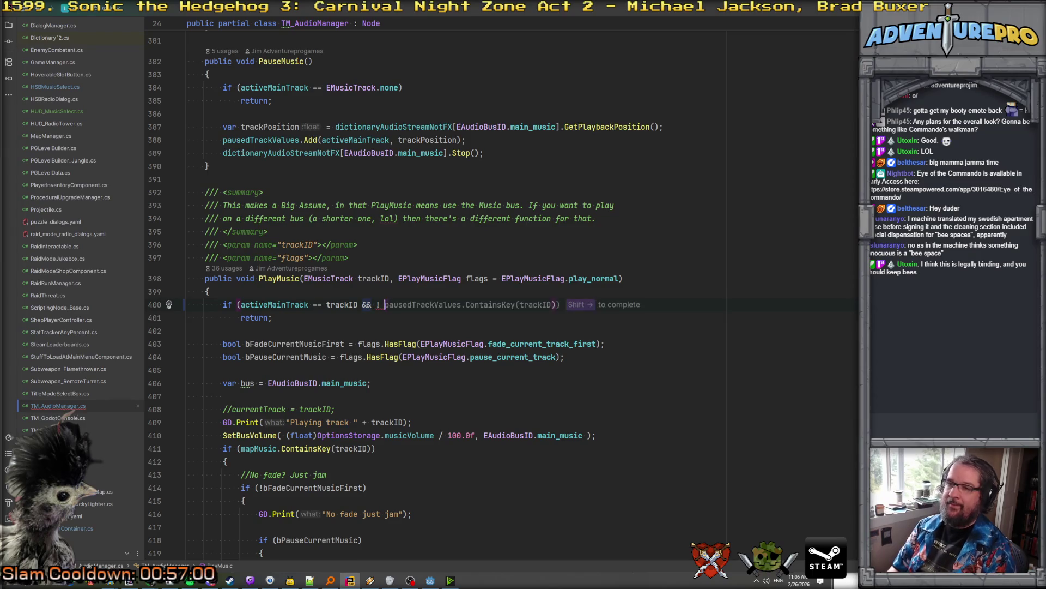
text(pa)
key(shift+Right)
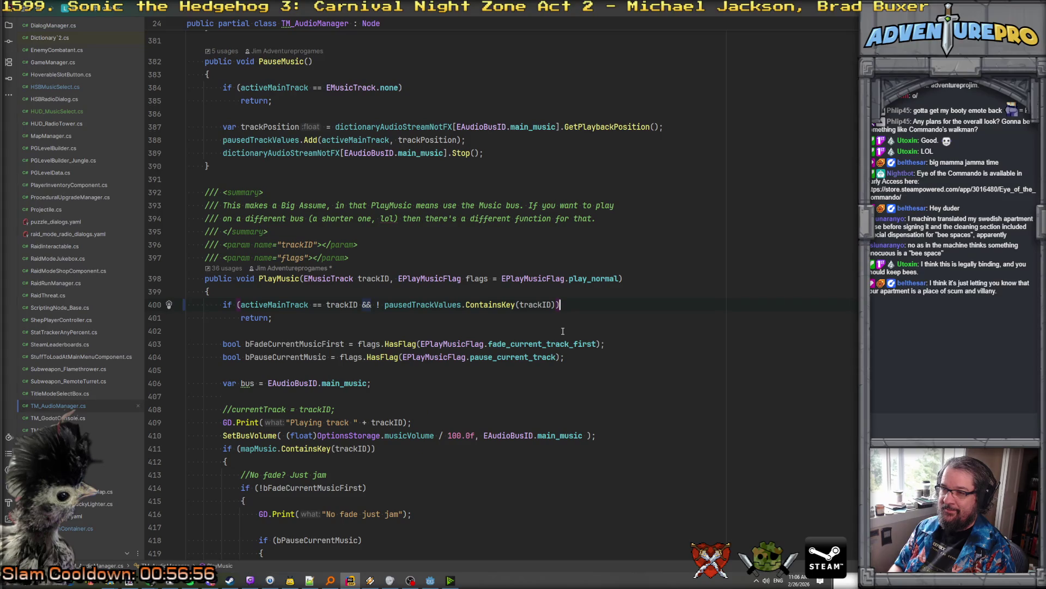
key(ctrl+Left)
key(ctrl+Left)
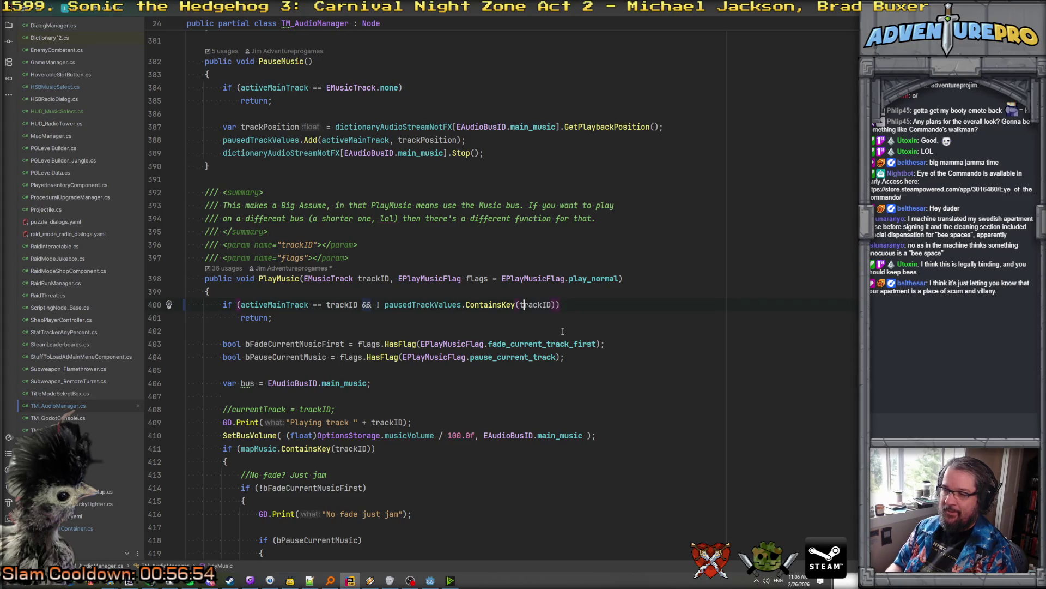
key(ctrl+Left)
key(BackSpace)
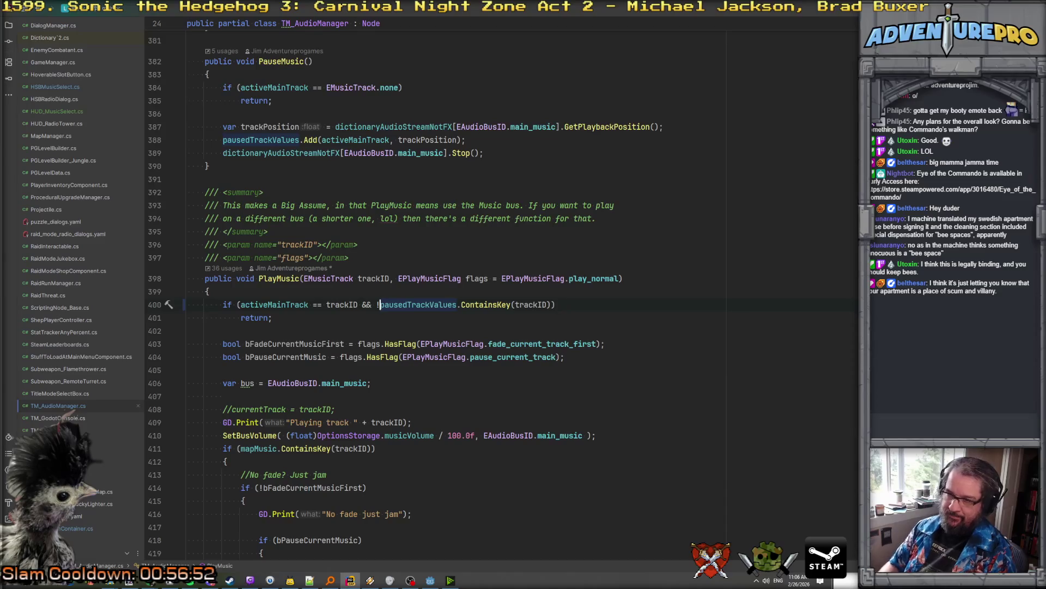
scroll(560, 330, down, 2)
click(325, 255)
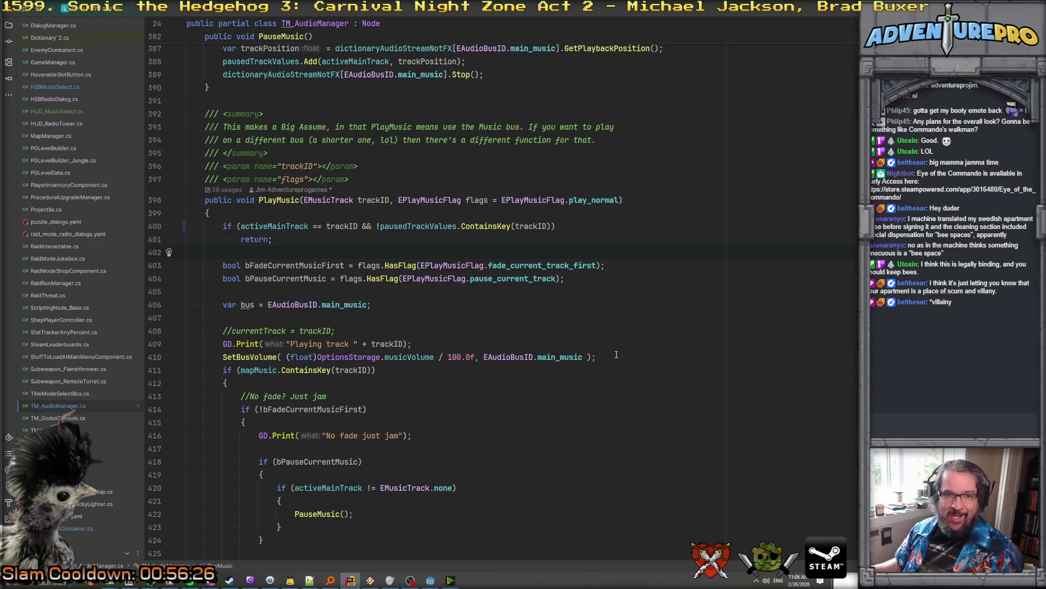
scroll(619, 296, down, 12)
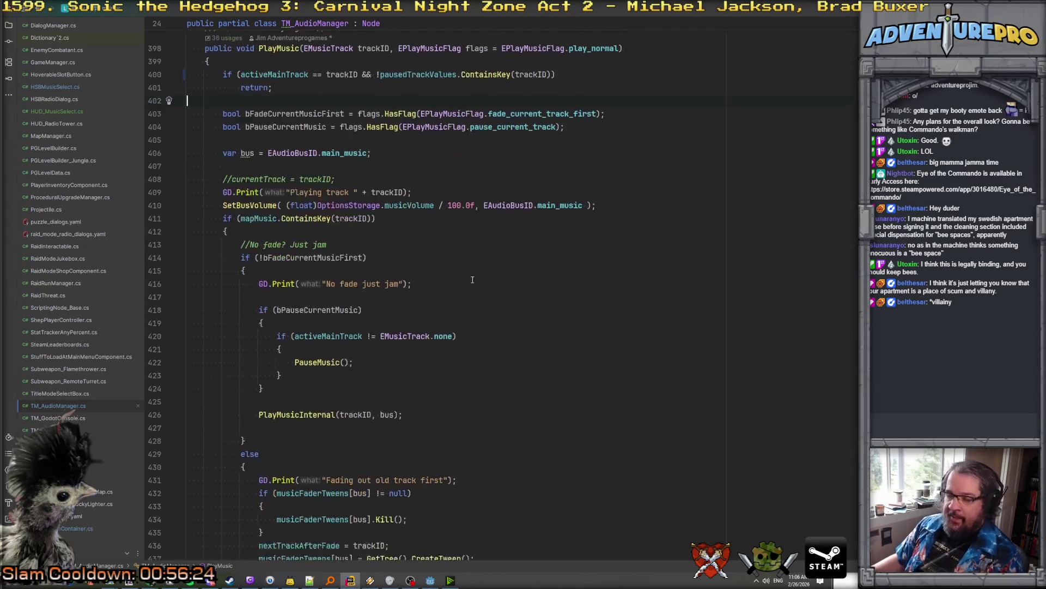
click(430, 580)
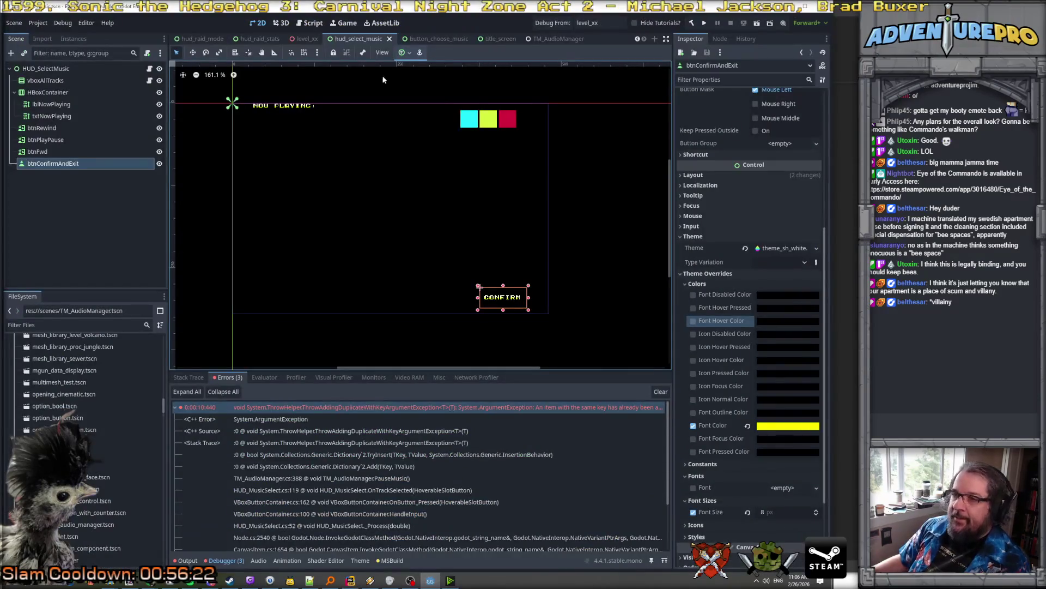
Save and run the hud_select_music scene on its own via Play This Scene
right_click(369, 42)
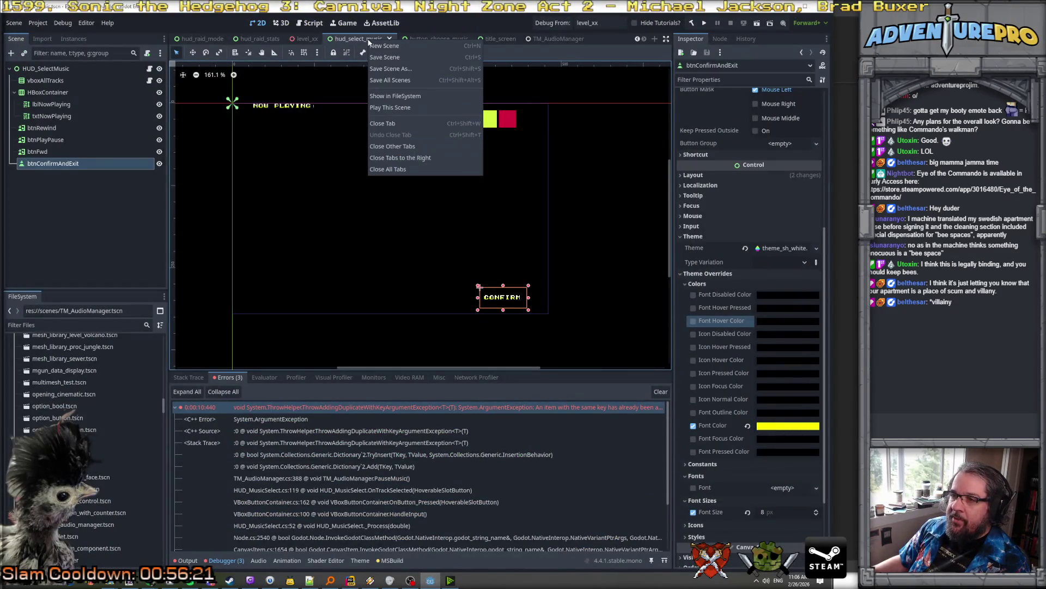
click(398, 107)
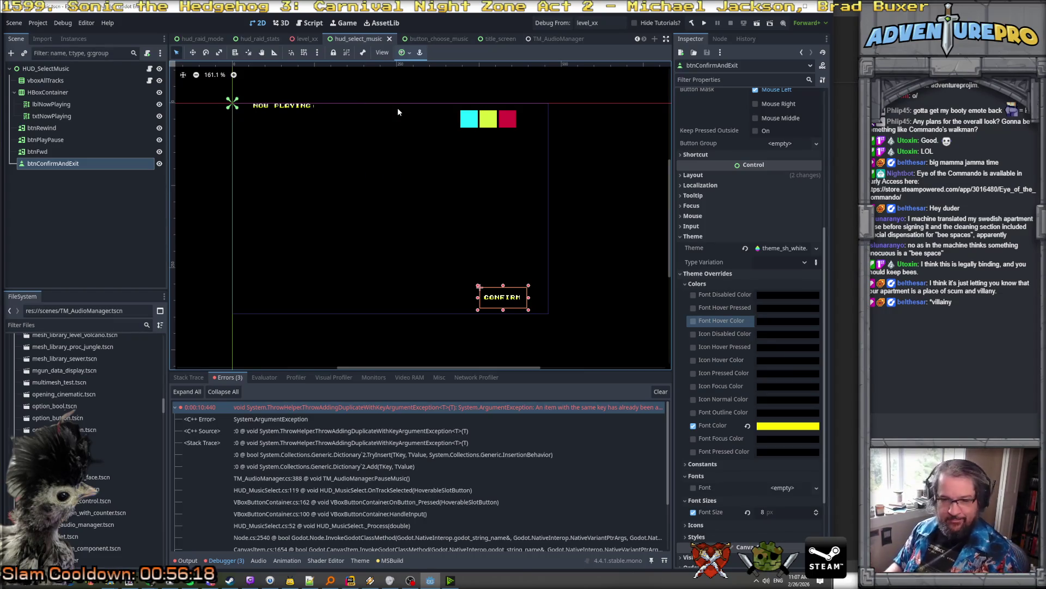
key(ctrl+s)
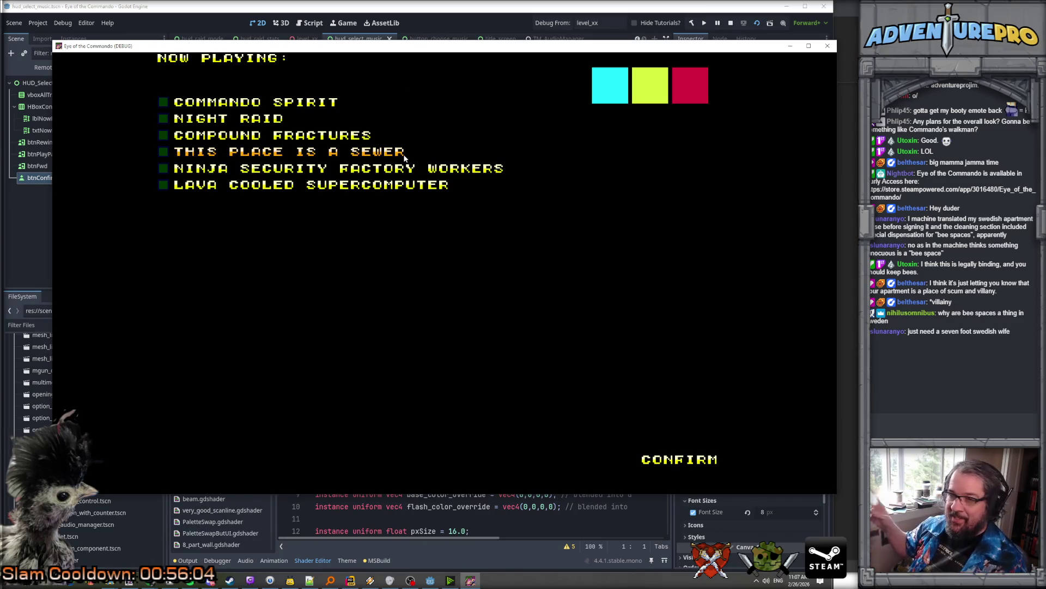
Pick This Place Is a Sewer and Compound Fractures, step to Ninja Security Factory Workers and back, then close
key(super+e)
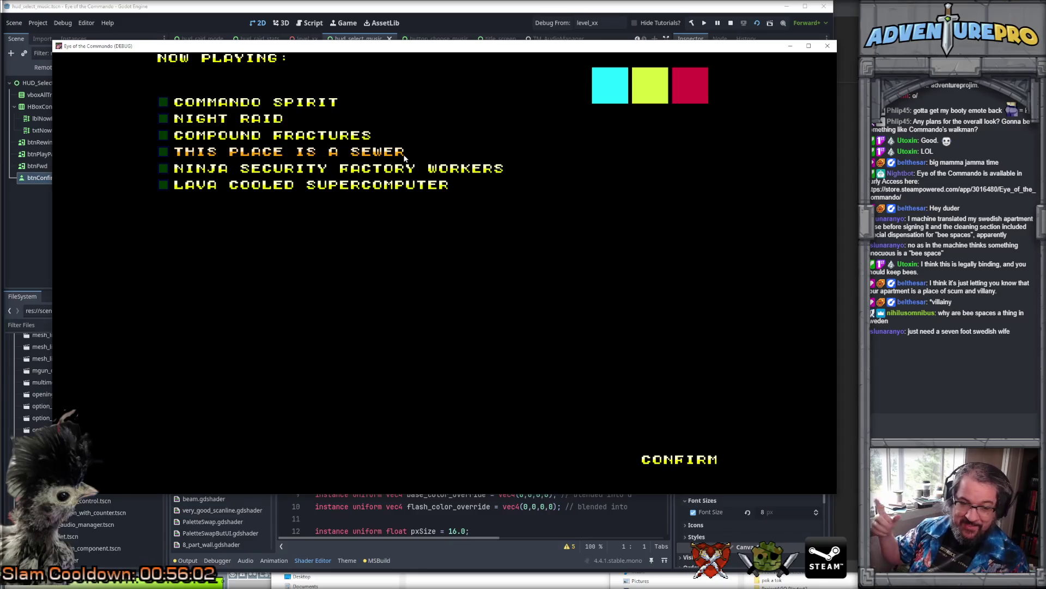
click(259, 154)
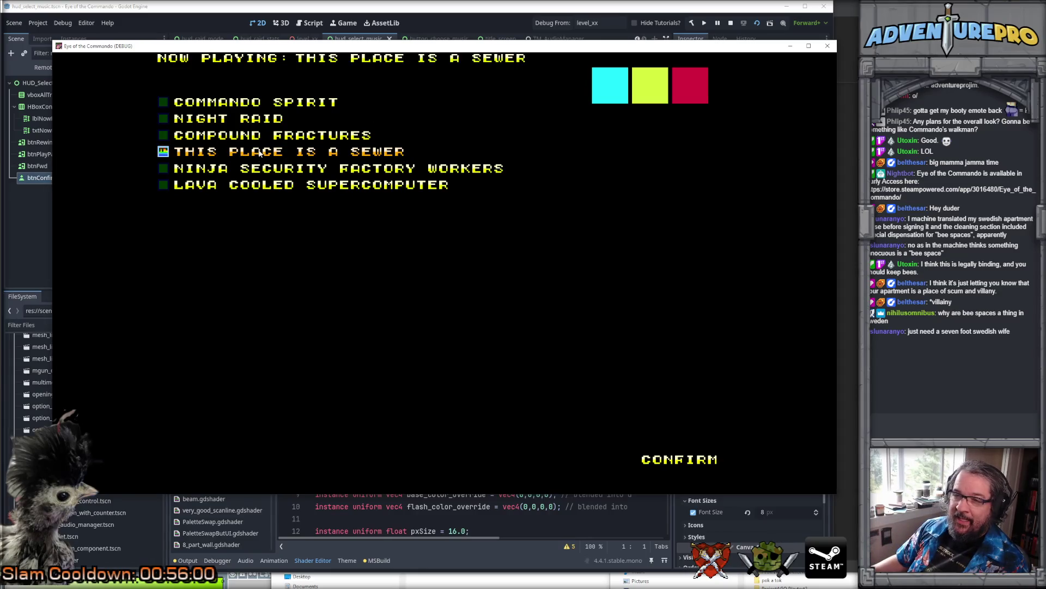
click(263, 136)
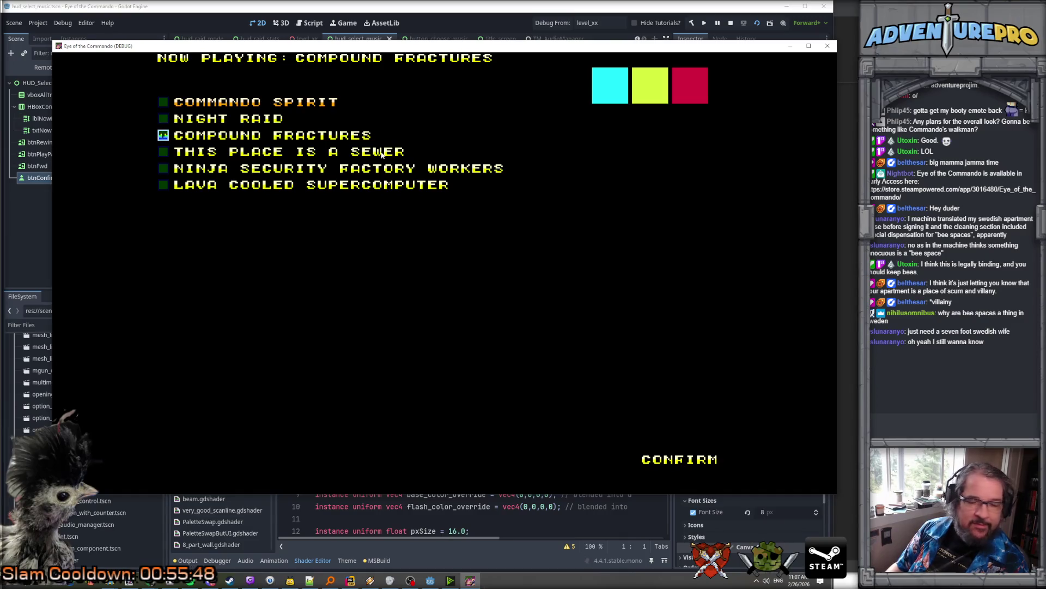
key(Down)
key(Down)
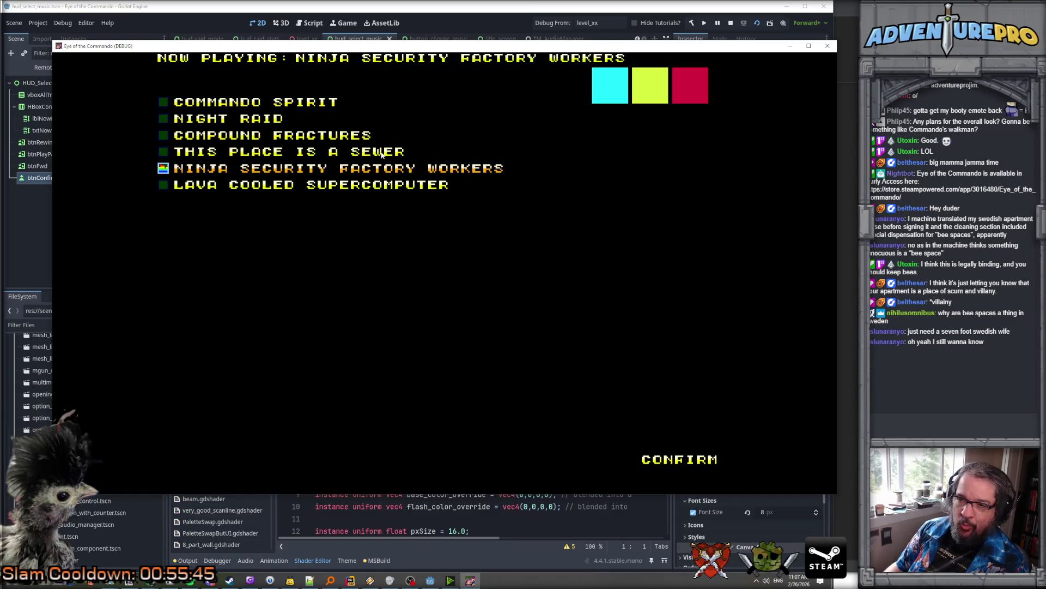
key(Up)
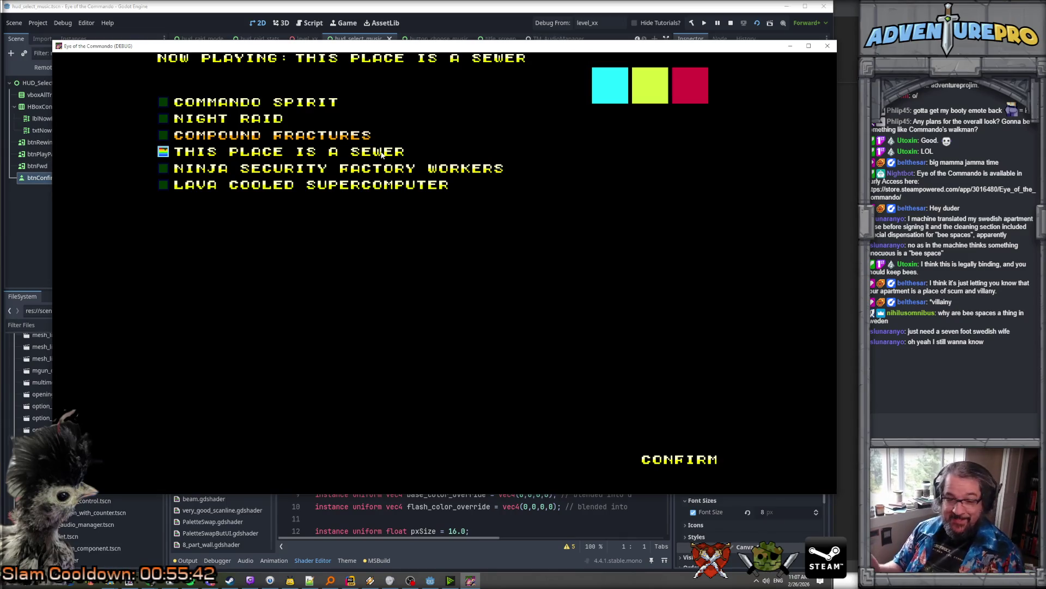
key(Up)
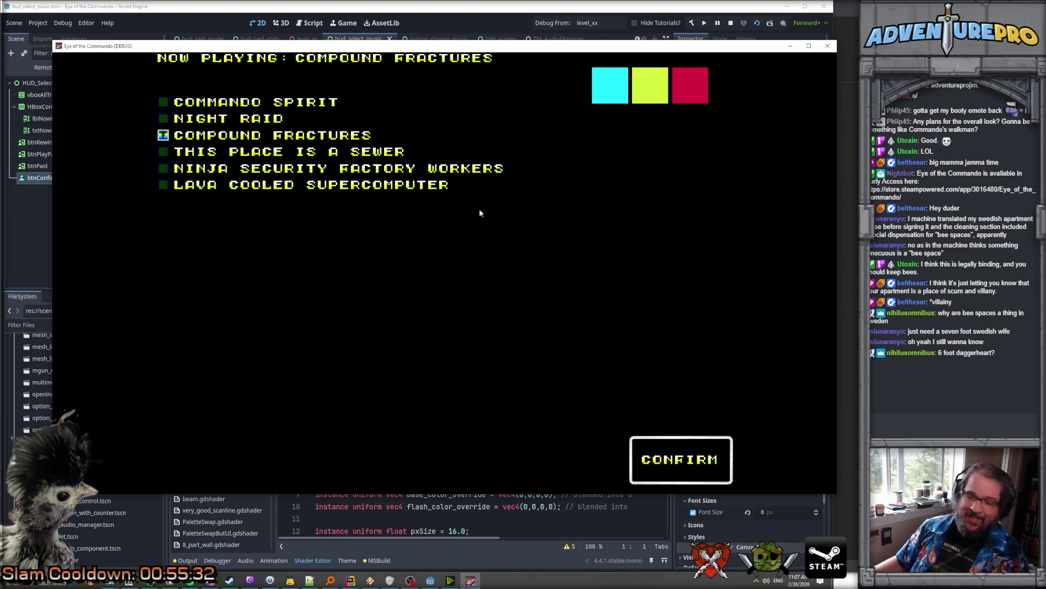
click(827, 48)
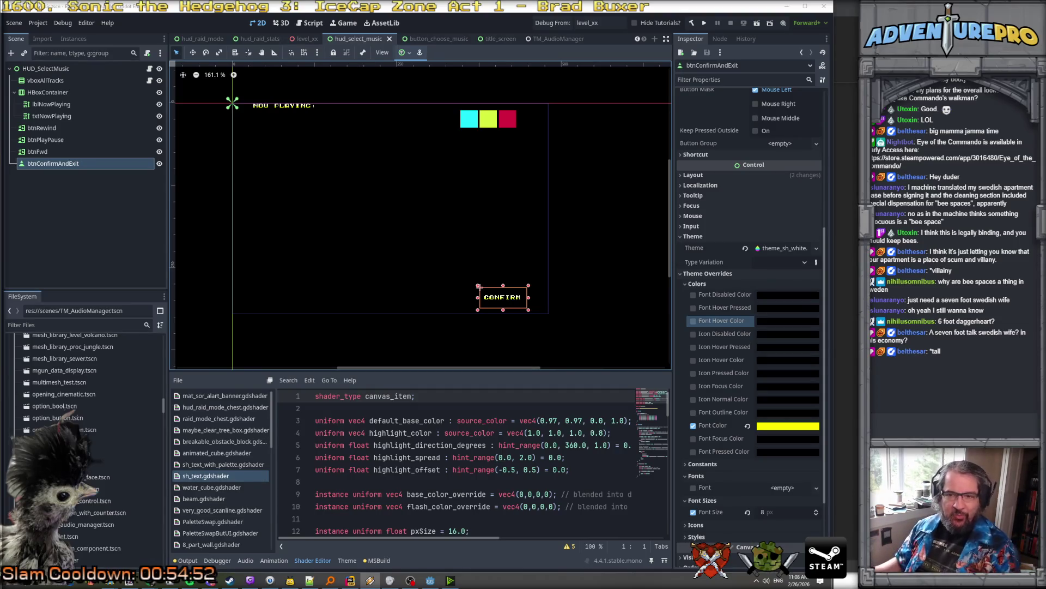
key(alt+Tab)
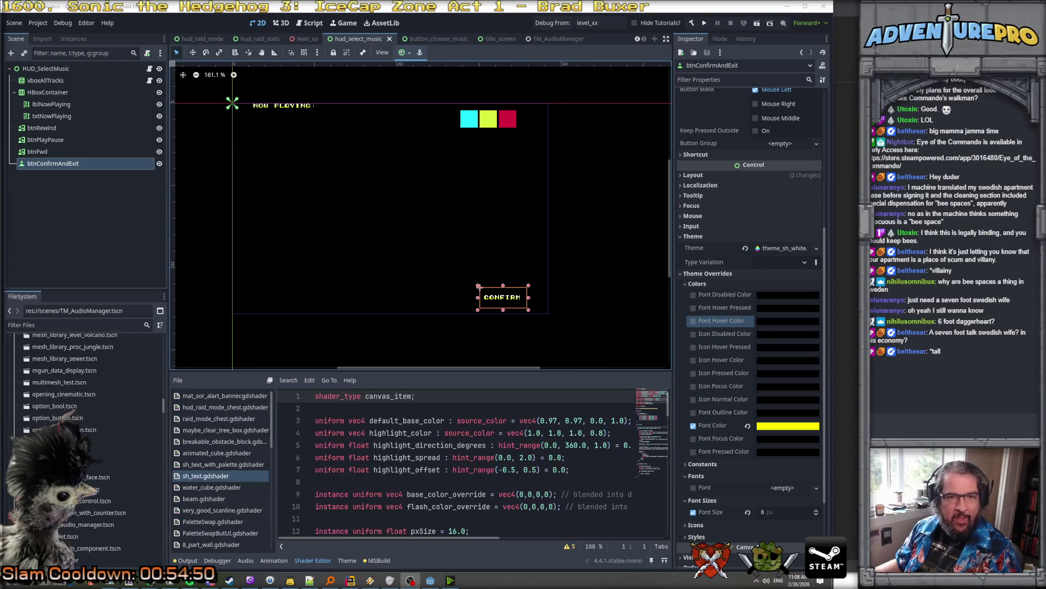
key(alt+Tab)
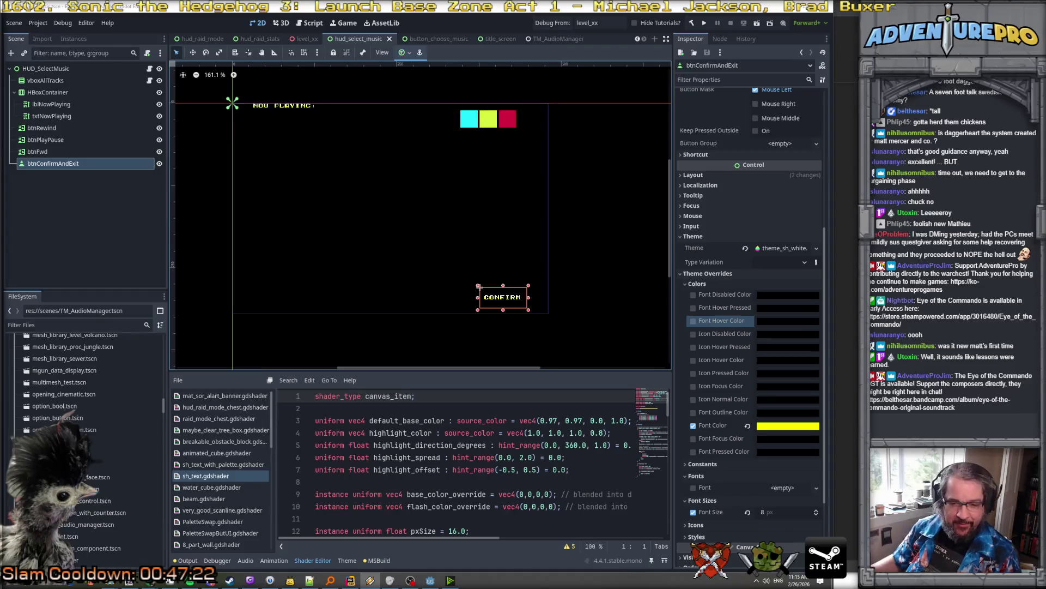
key(alt+Tab)
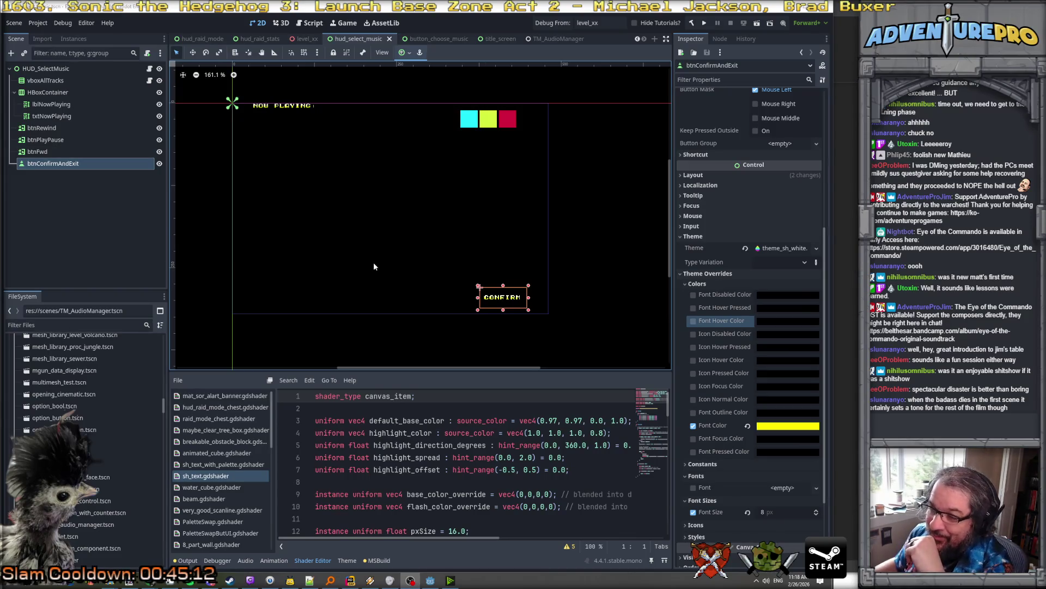
mouse_move(430, 368)
mouse_down()
mouse_move(406, 369)
mouse_move(419, 367)
mouse_up()
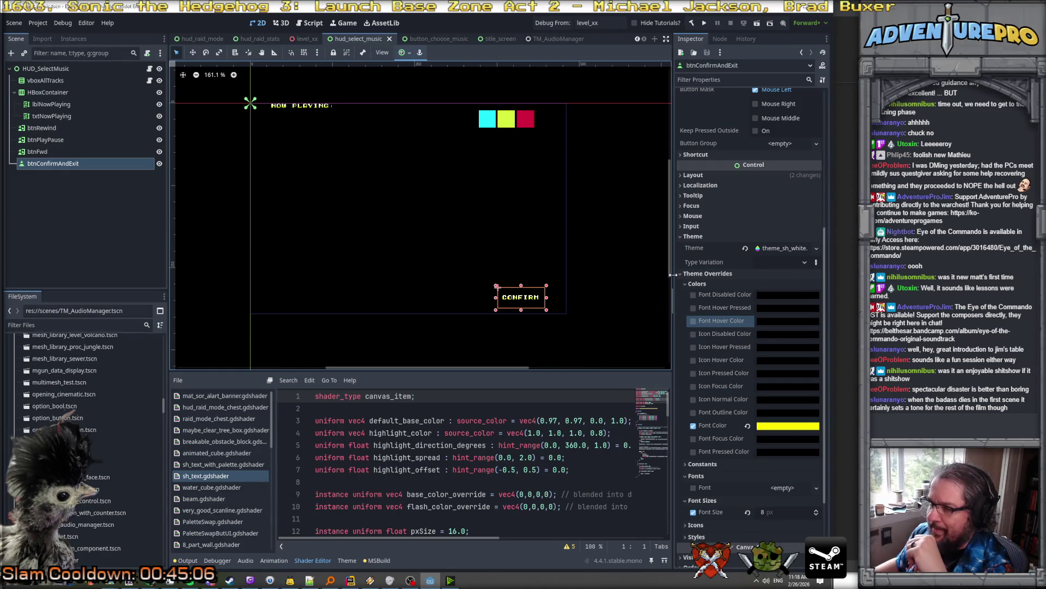
Widen the Inspector, select the red btnFwd button, and show its Signals list in the Node tab
drag(673, 274, 647, 274)
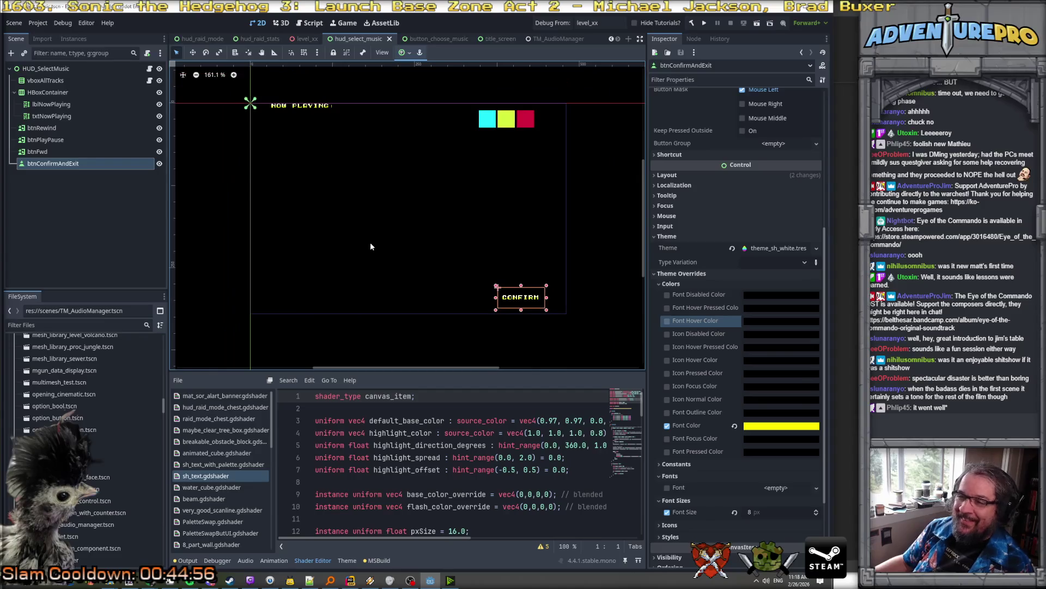
scroll(819, 141, up, 5)
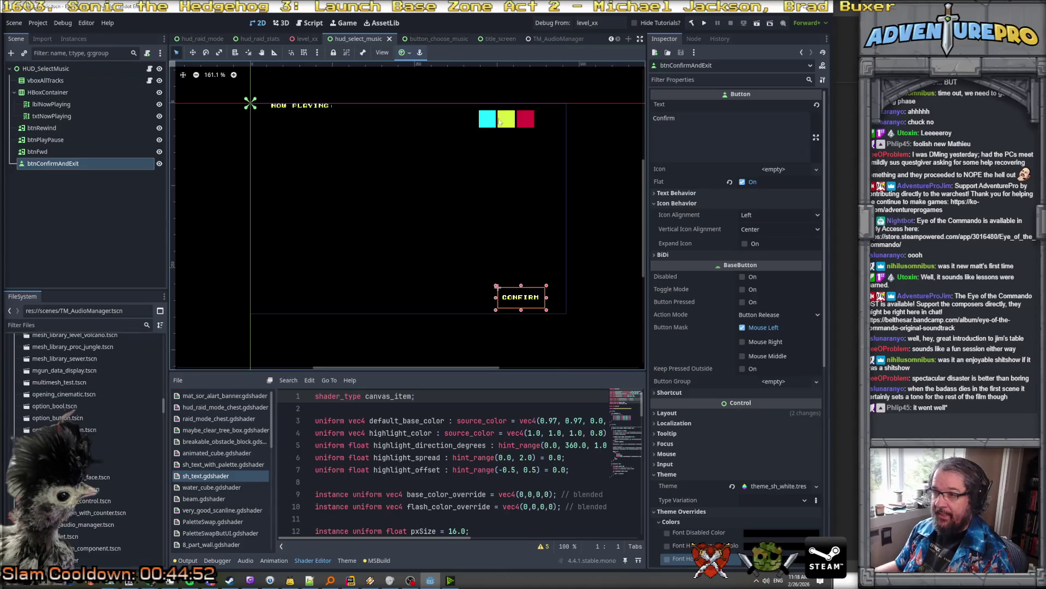
click(504, 121)
click(518, 122)
click(518, 124)
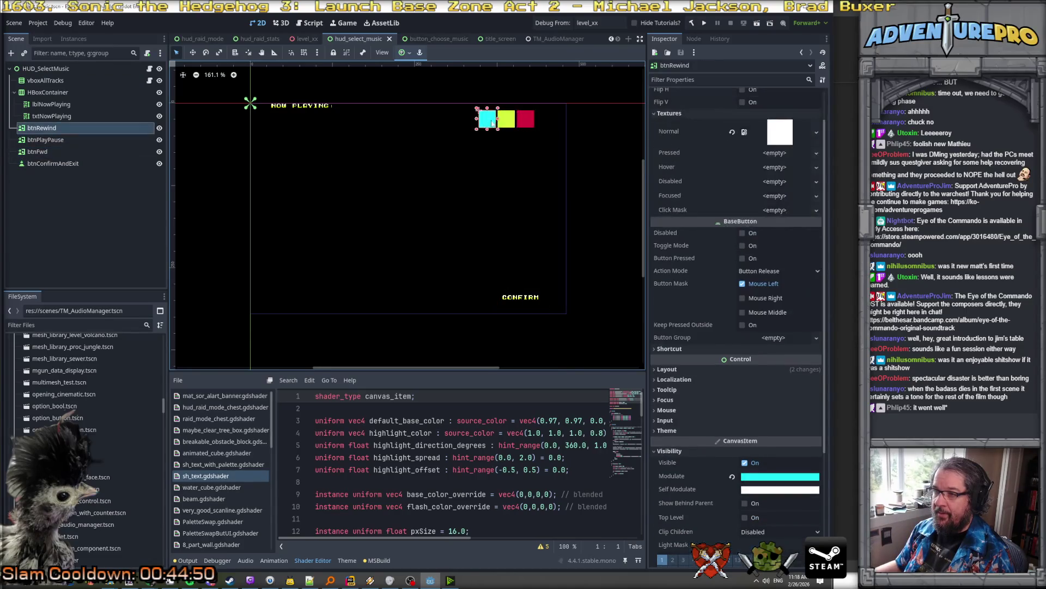
click(518, 125)
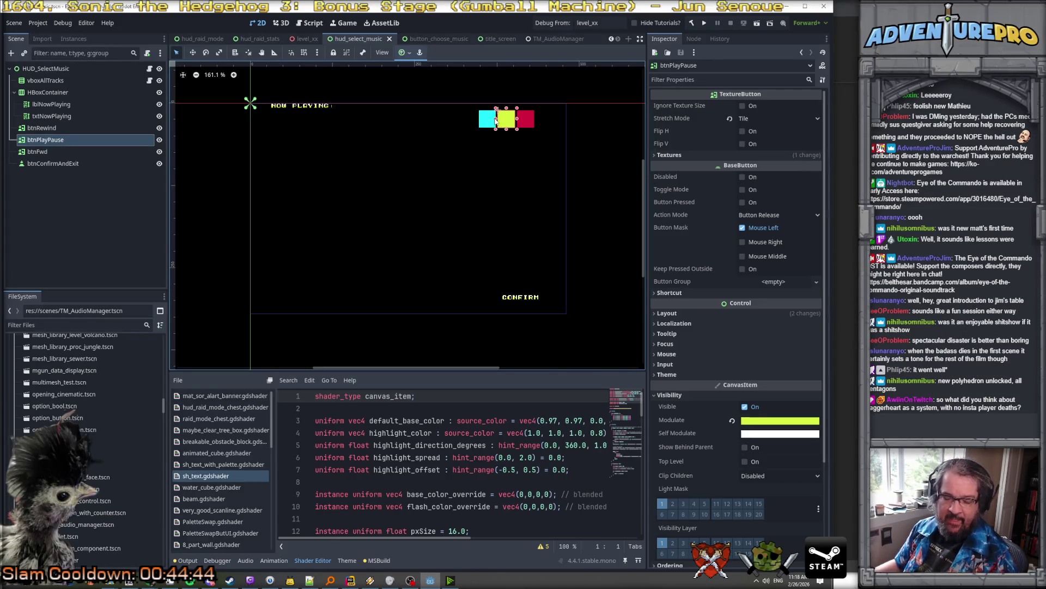
click(528, 123)
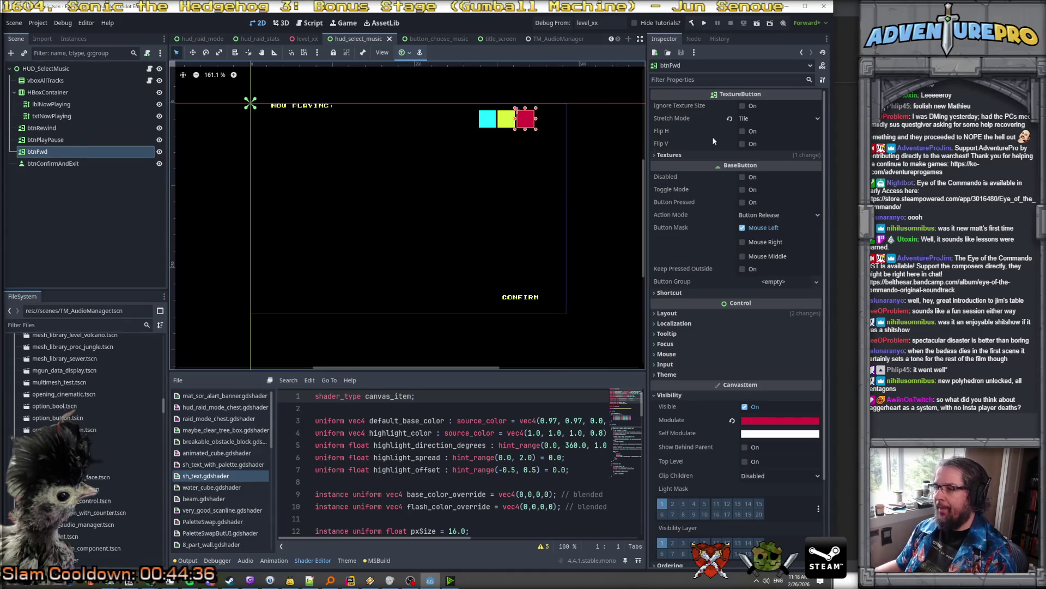
click(694, 39)
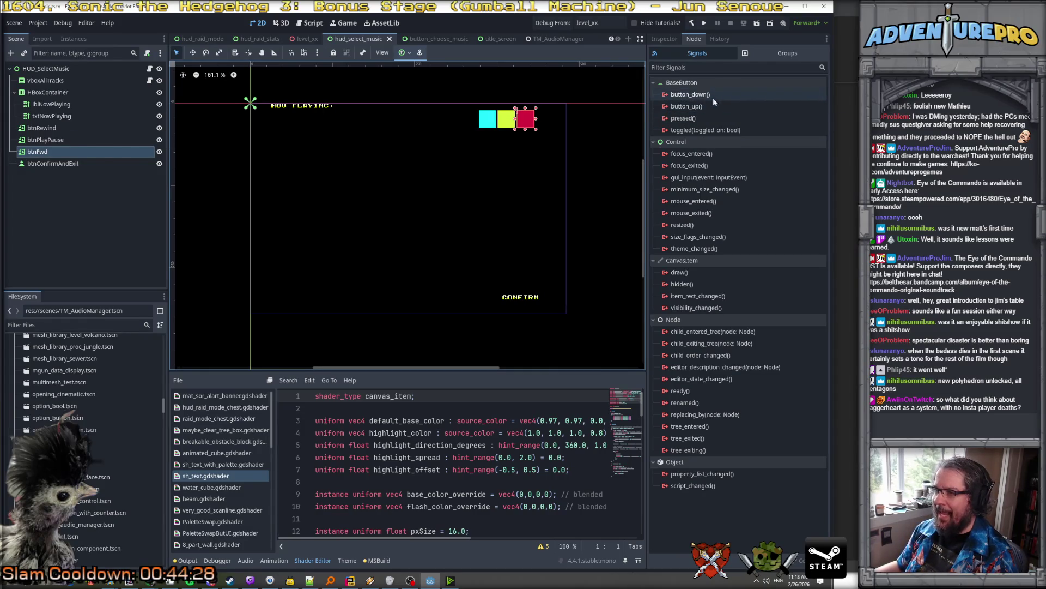
Connect btnFwd's pressed() signal to OnPushNextTrack() on the HUD_SelectMusic node
click(702, 118)
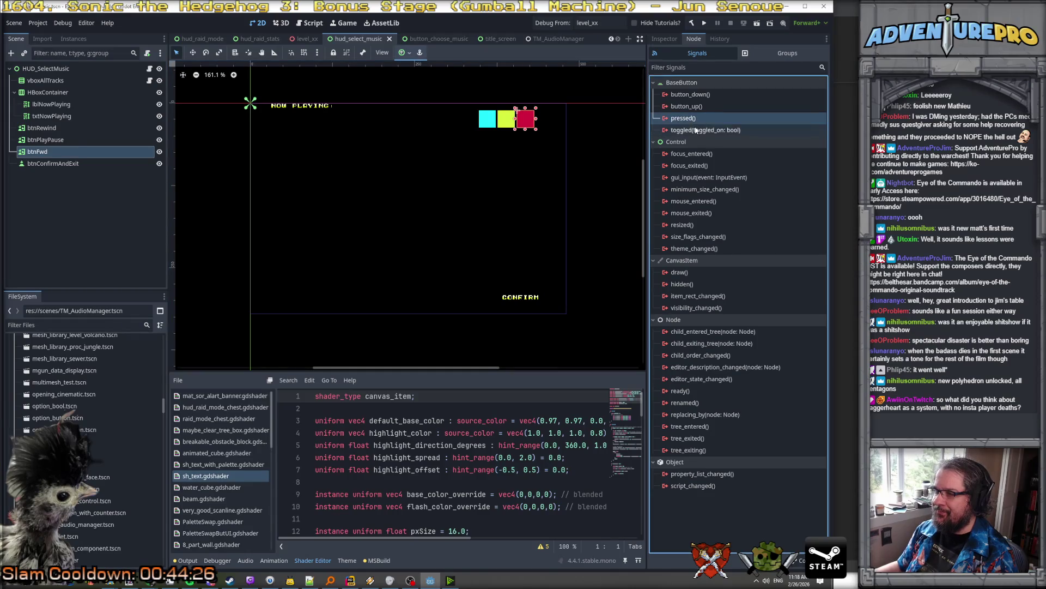
right_click(702, 118)
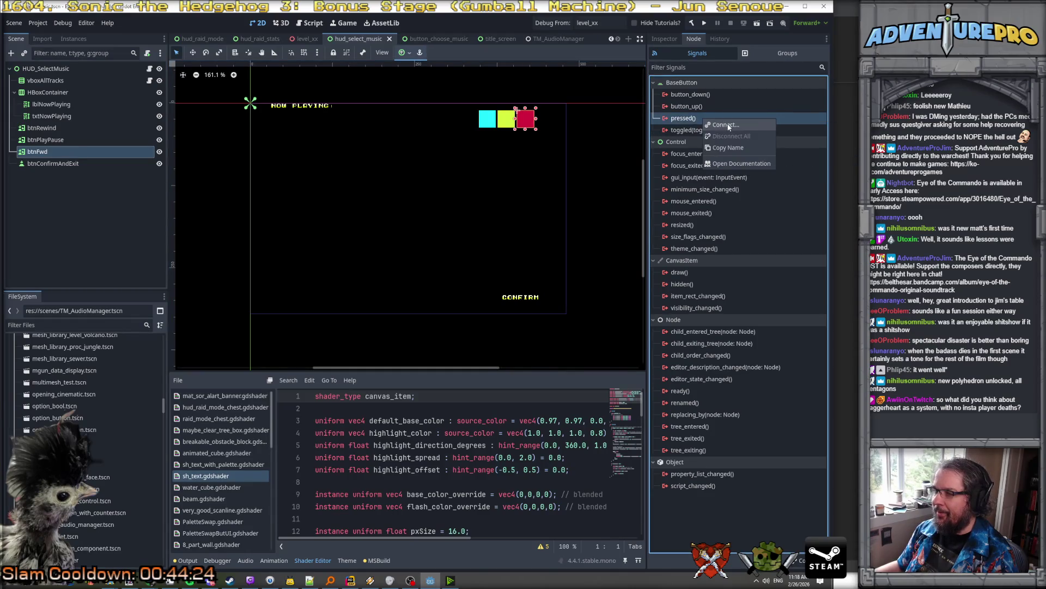
click(729, 125)
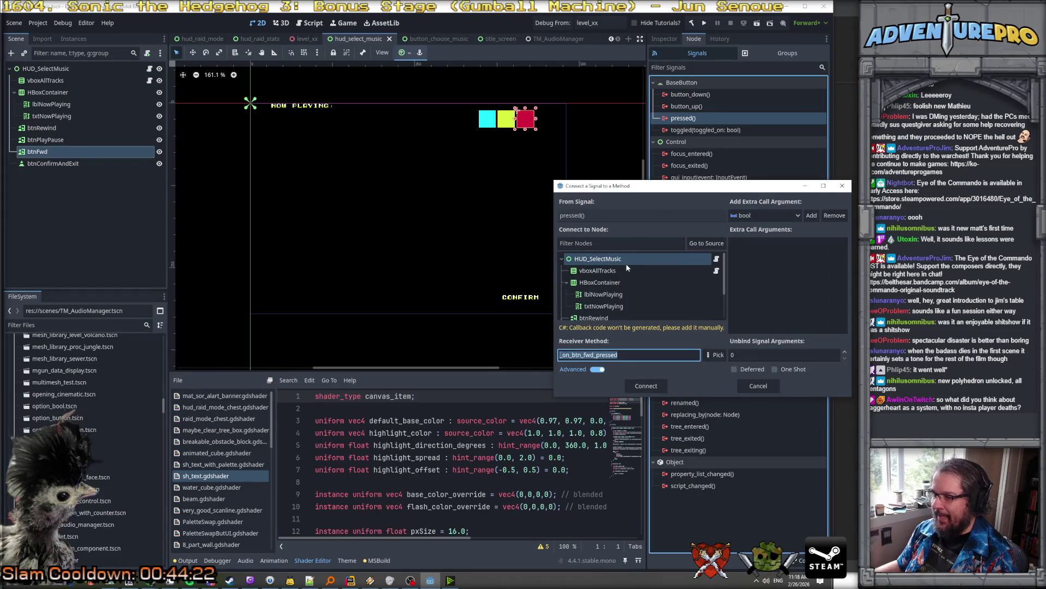
click(717, 260)
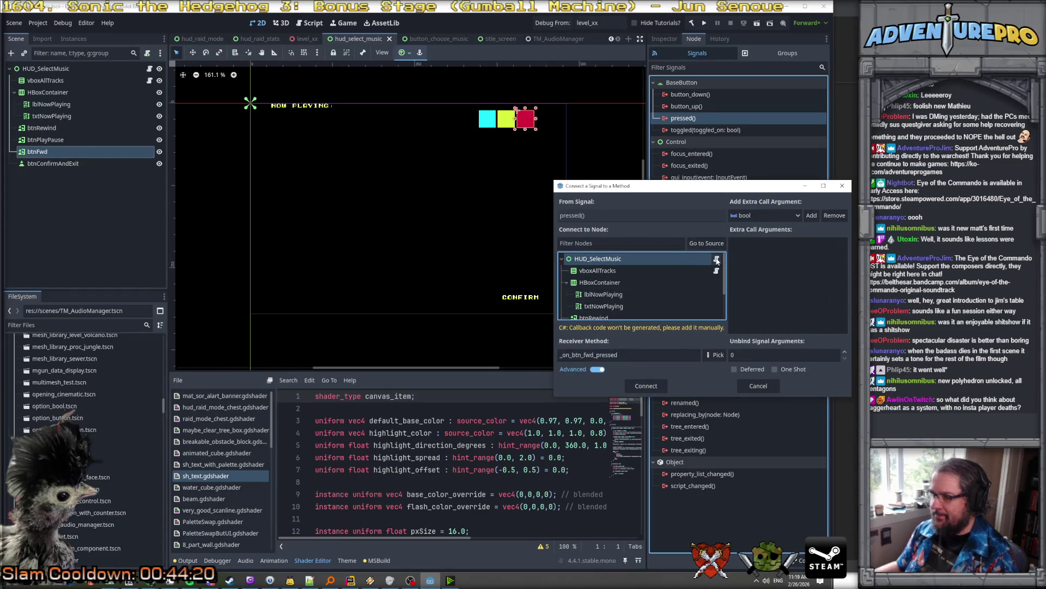
click(715, 354)
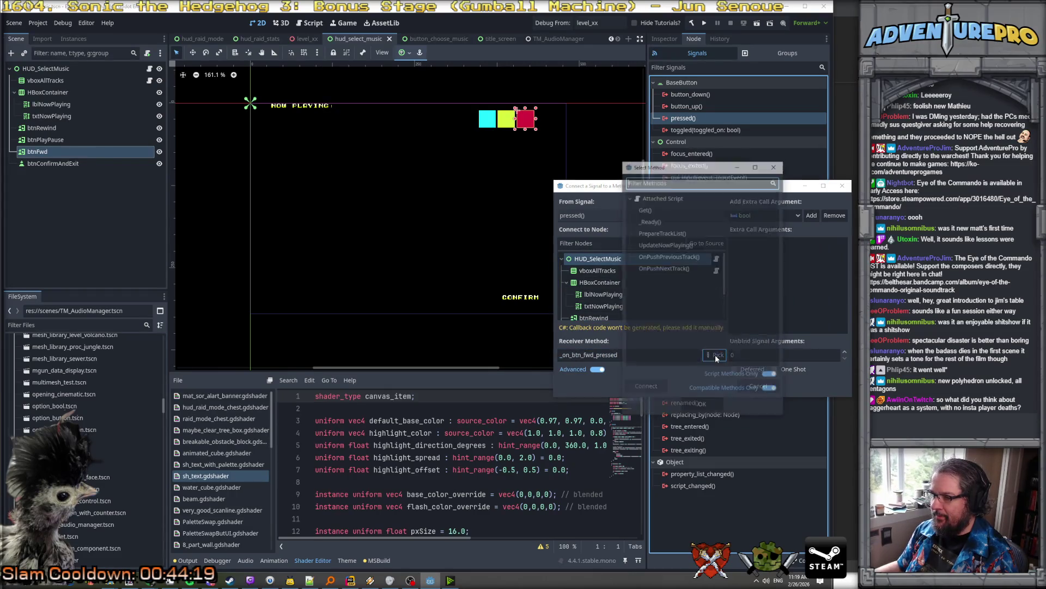
click(675, 268)
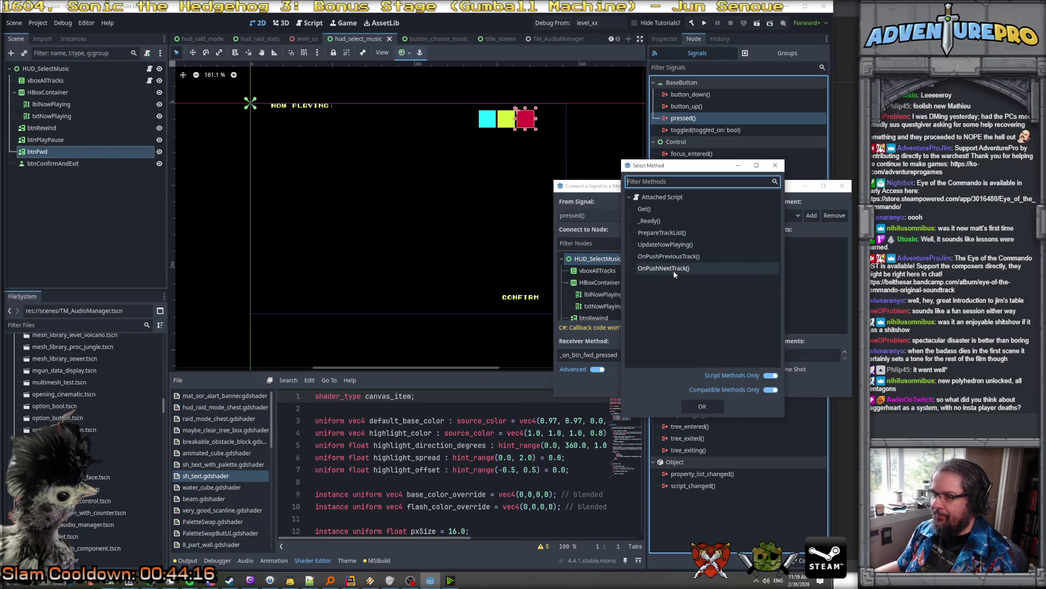
click(674, 270)
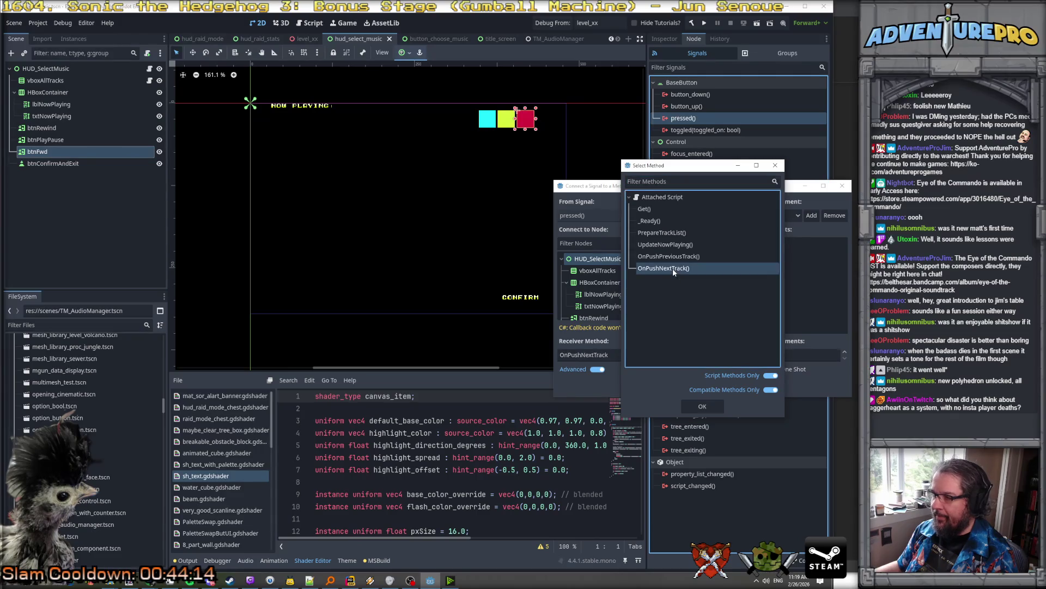
click(698, 406)
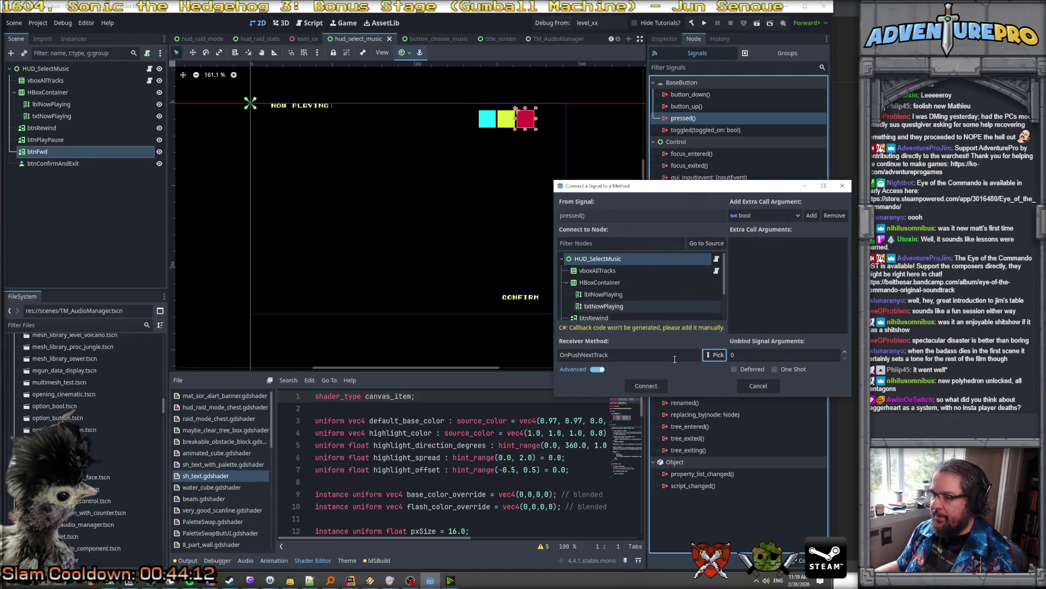
click(646, 386)
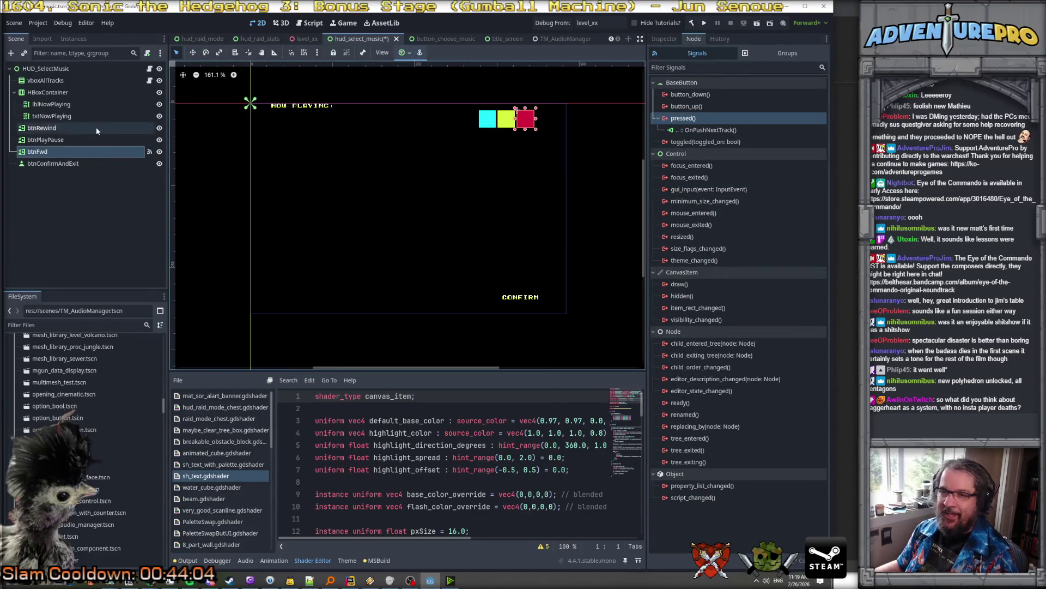
Select btnRewind and connect its pressed() signal to OnPushPreviousTrack() on HUD_SelectMusic
click(86, 129)
right_click(717, 120)
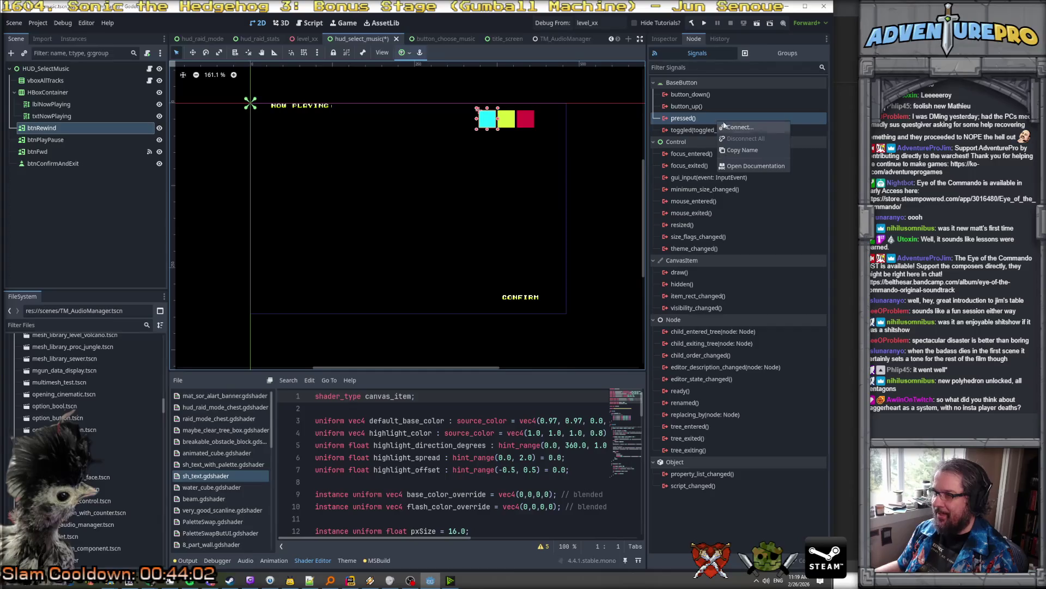
click(741, 125)
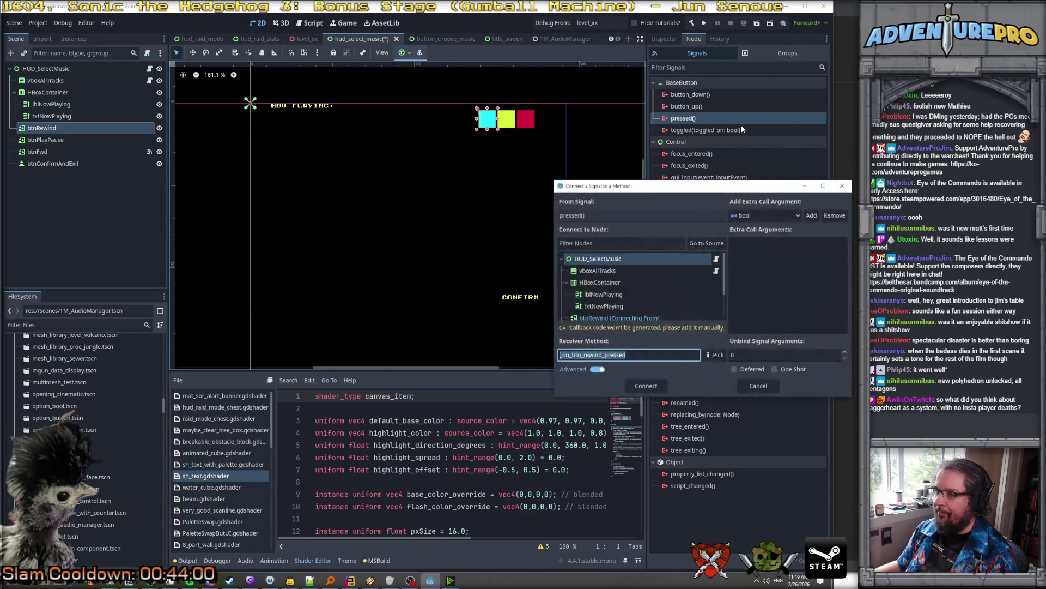
click(717, 355)
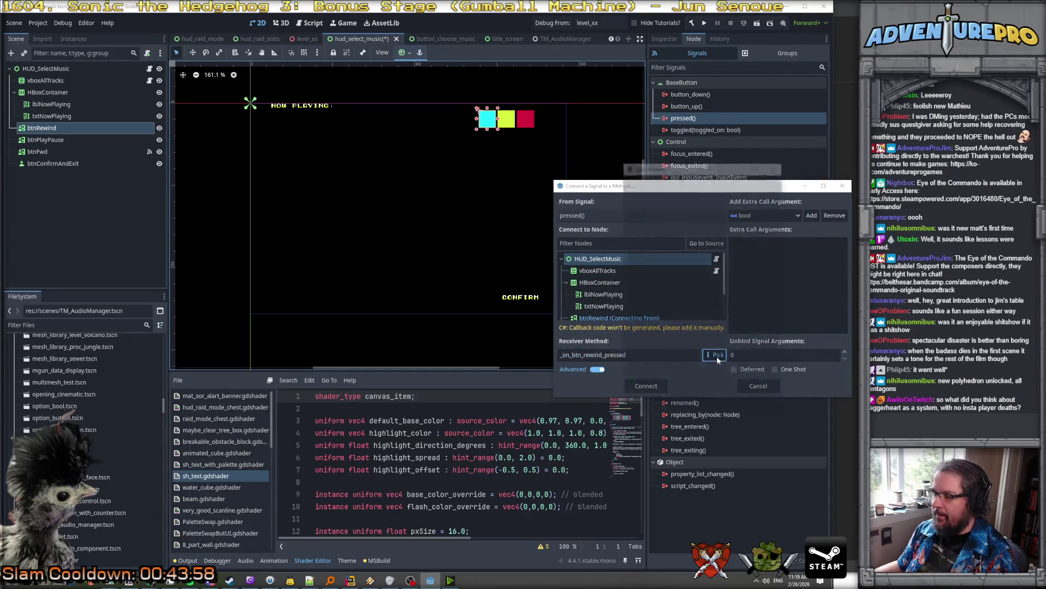
click(682, 257)
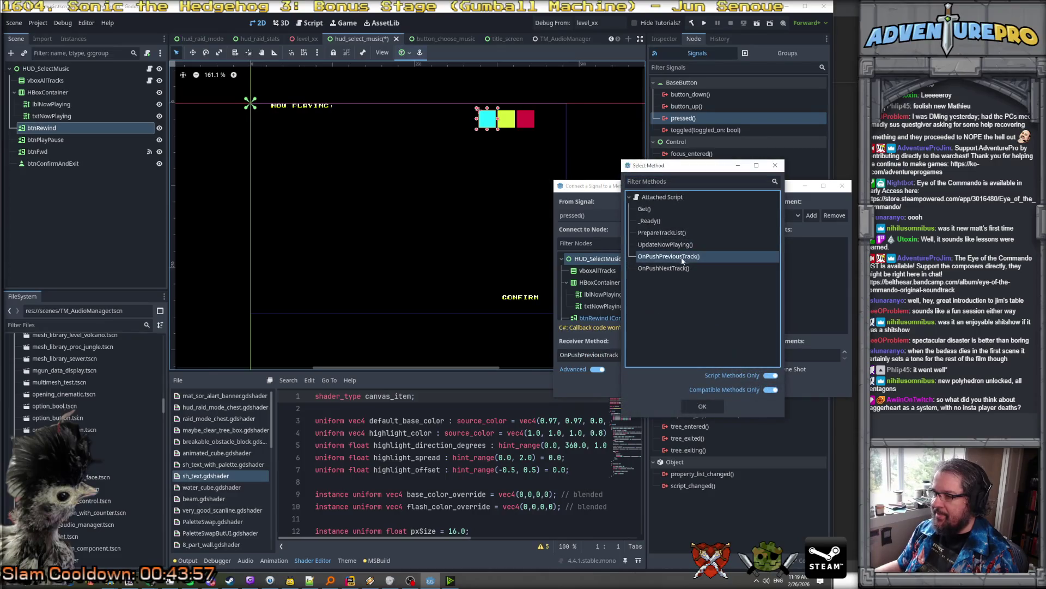
click(689, 405)
click(646, 386)
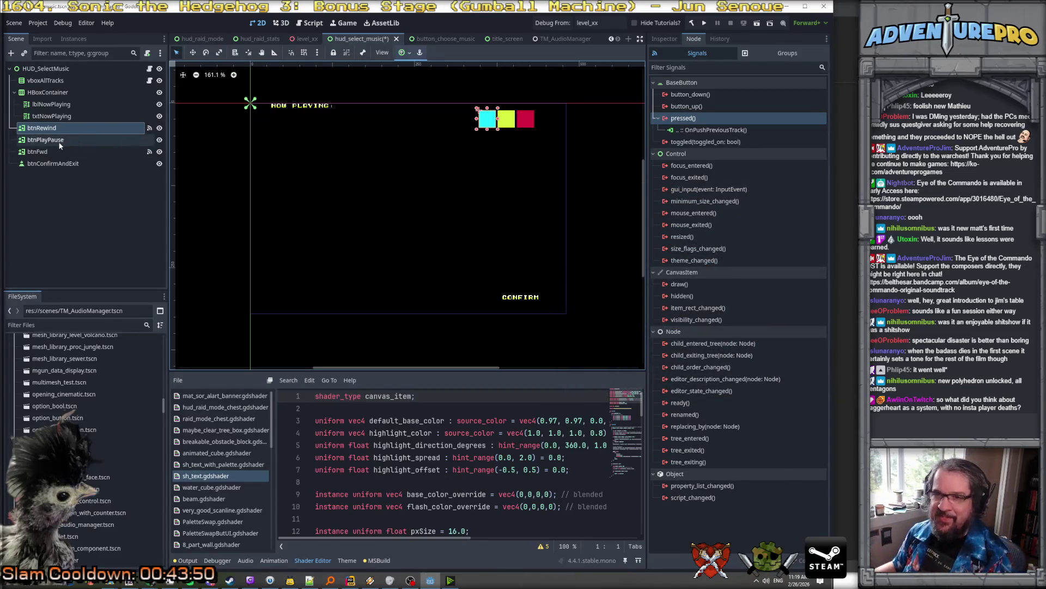
Save the hud_select_music scene, then test-run it, switching tracks until LAVA COOLED SUPERCOMPUTER plays
right_click(364, 41)
click(388, 107)
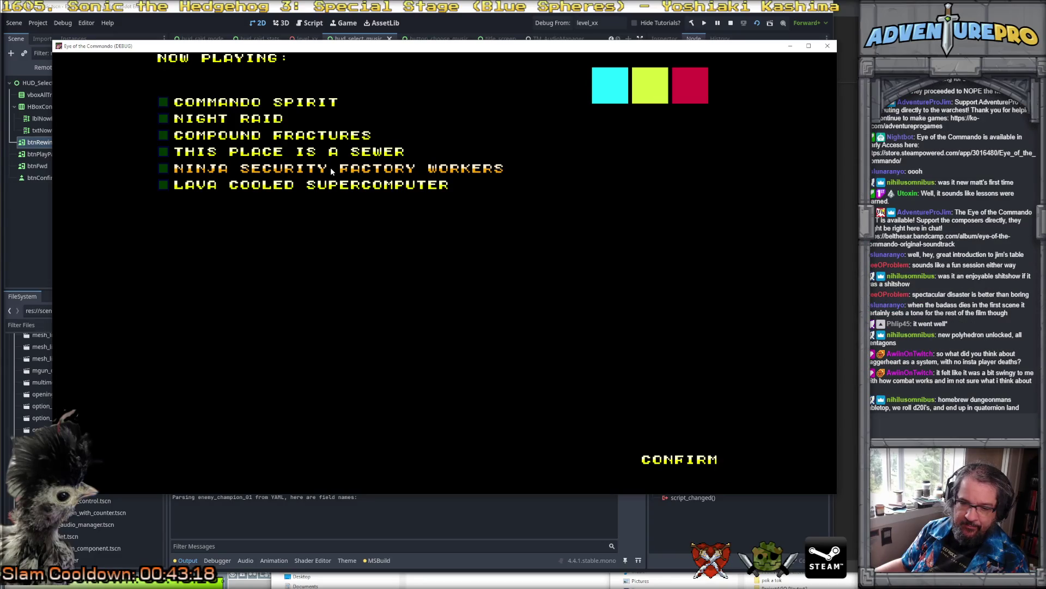
click(287, 173)
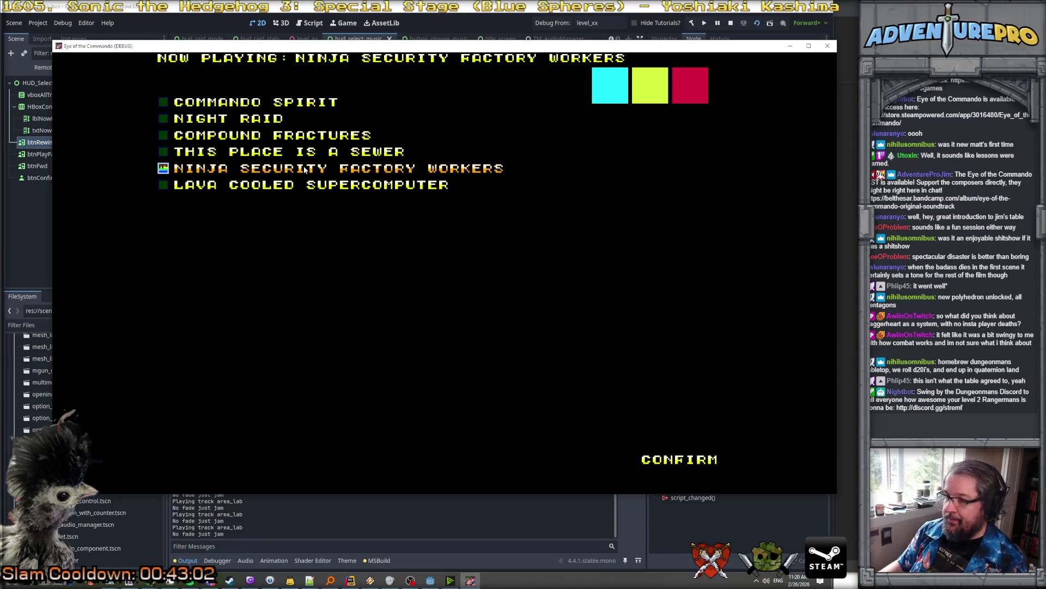
key(Tab)
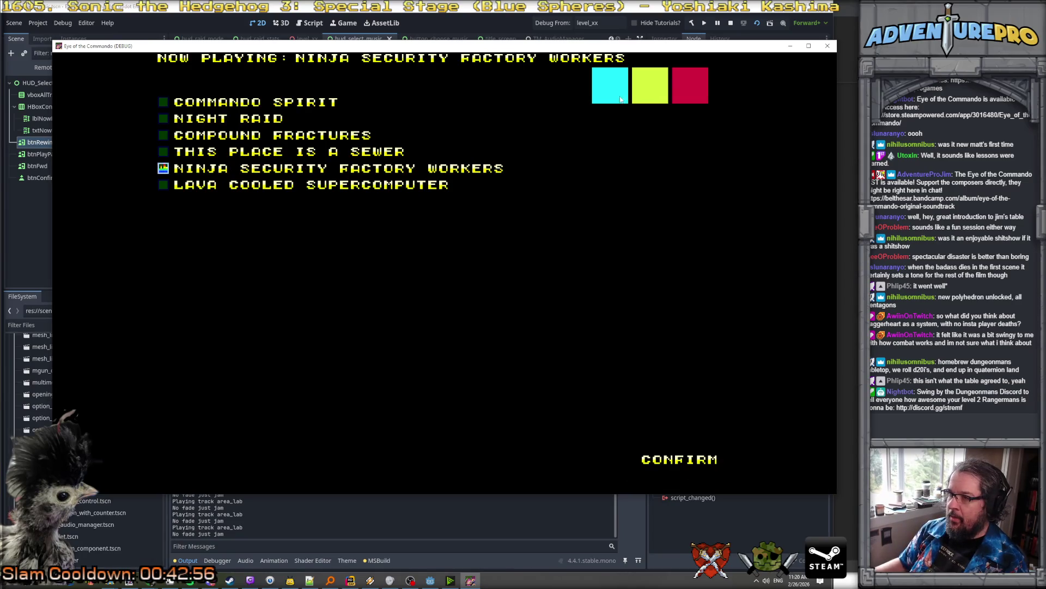
click(259, 133)
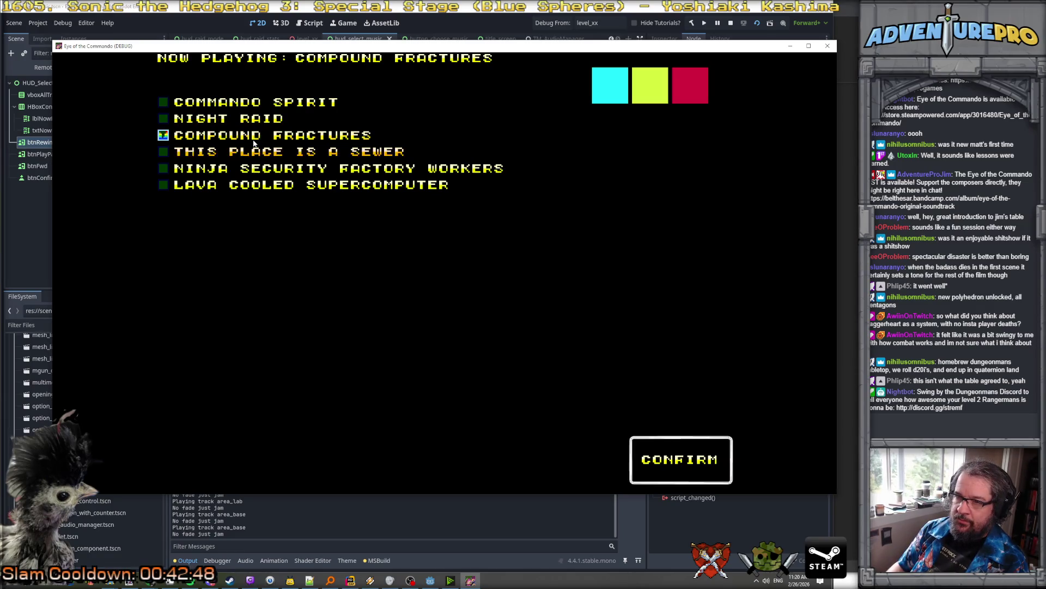
key(Down)
key(Down)
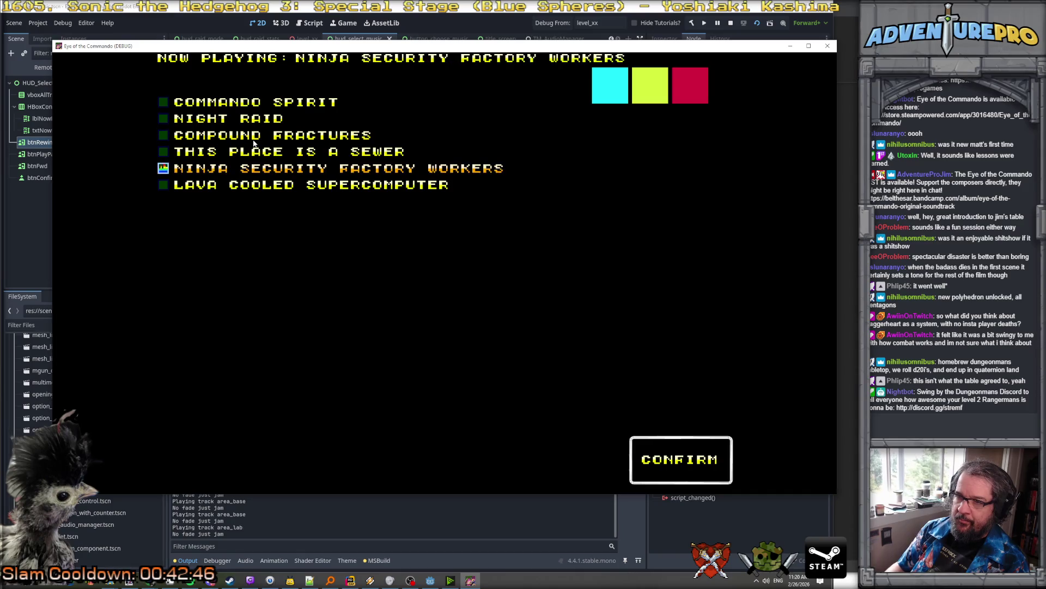
key(Down)
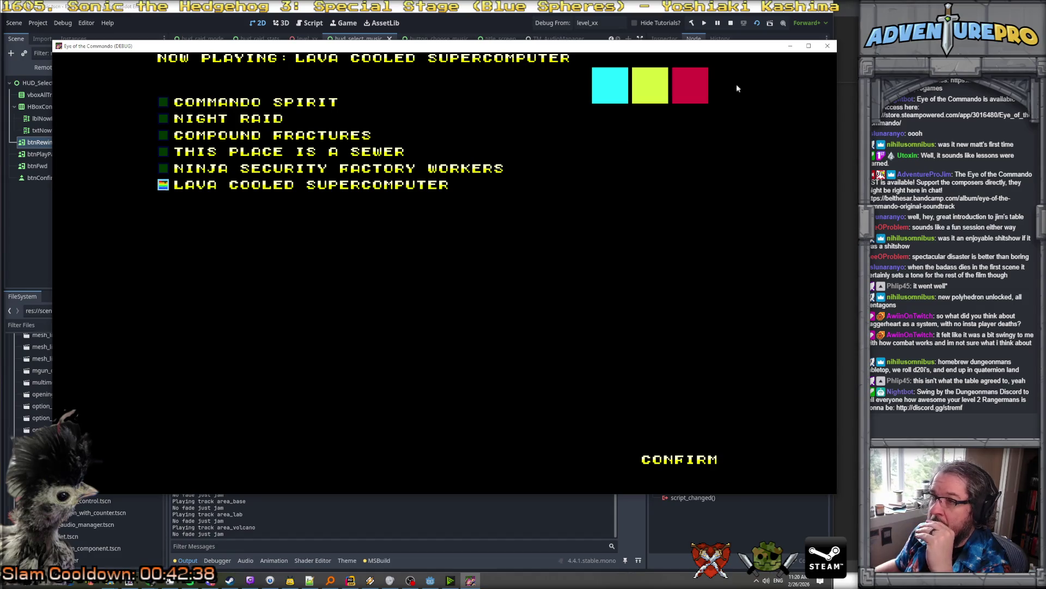
click(827, 46)
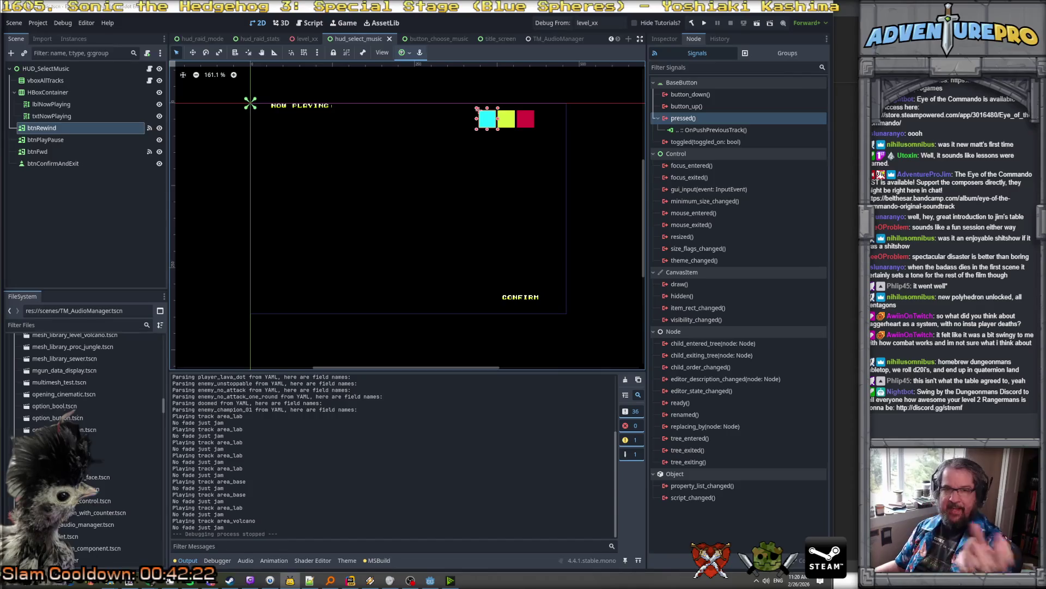
Select btnPlayPause, then bring up Rider's TM_AudioManager.cs at StopMusic and SetMusicVolume
click(71, 140)
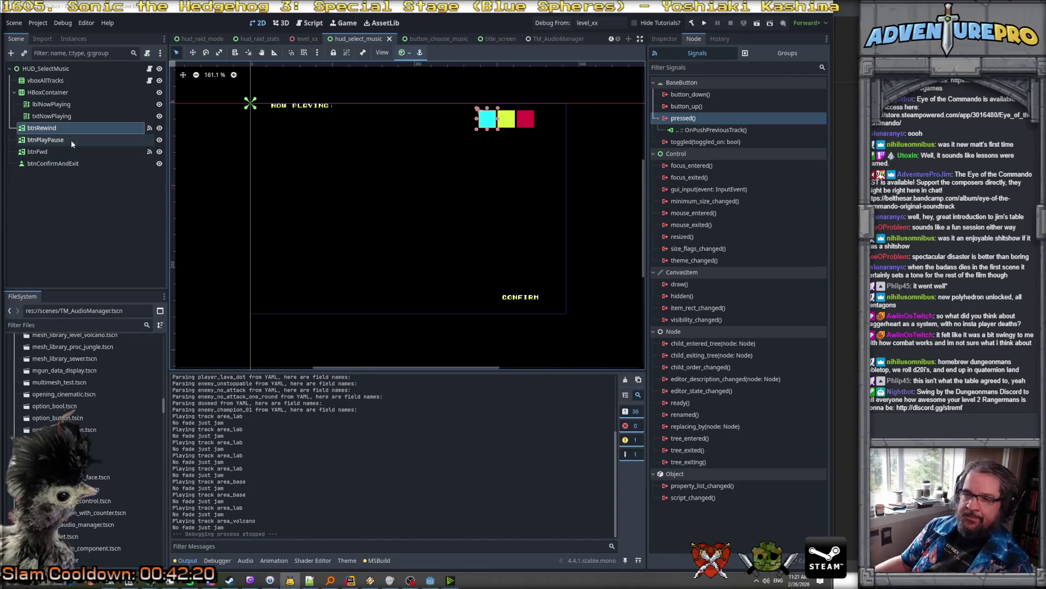
click(351, 580)
scroll(389, 436, down, 10)
scroll(389, 436, down, 8)
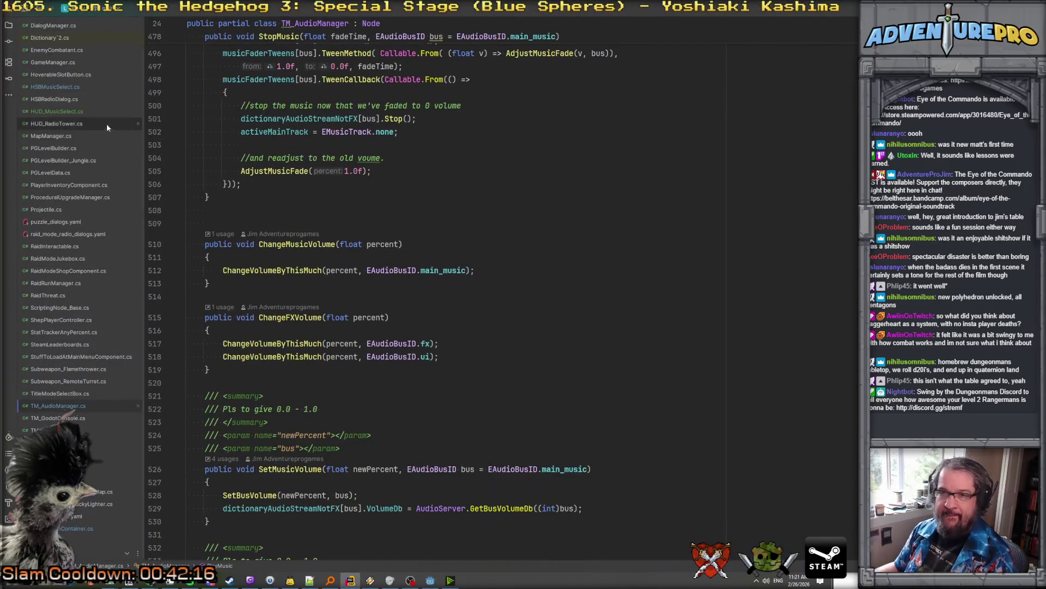
In HUD_MusicSelect.cs, add a public void OnPushPlayPause() method with braces after OnPushNextTrack
double_click(57, 111)
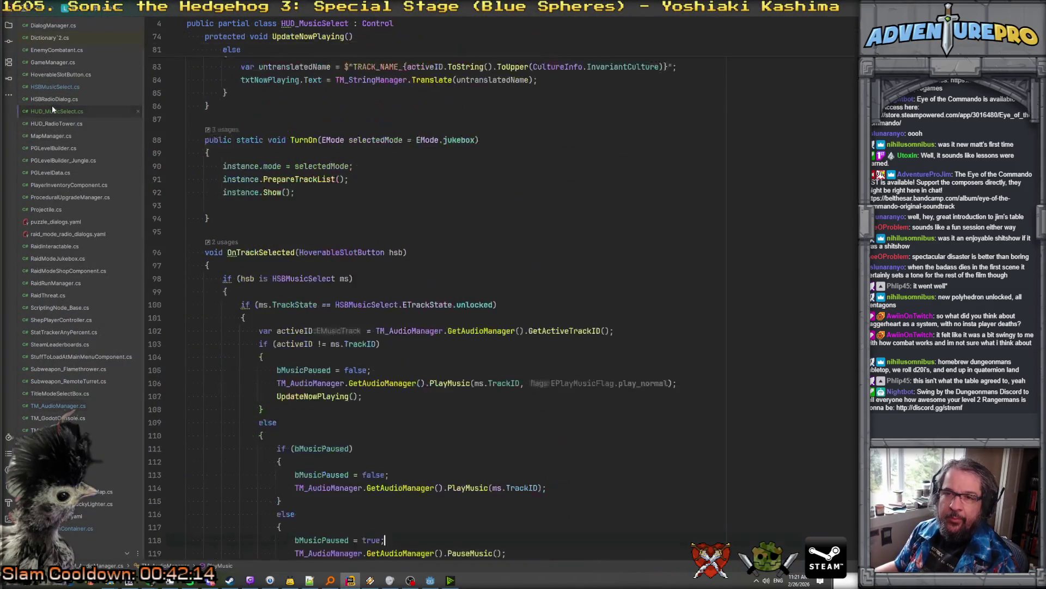
scroll(257, 220, down, 5)
scroll(257, 220, down, 2)
click(239, 473)
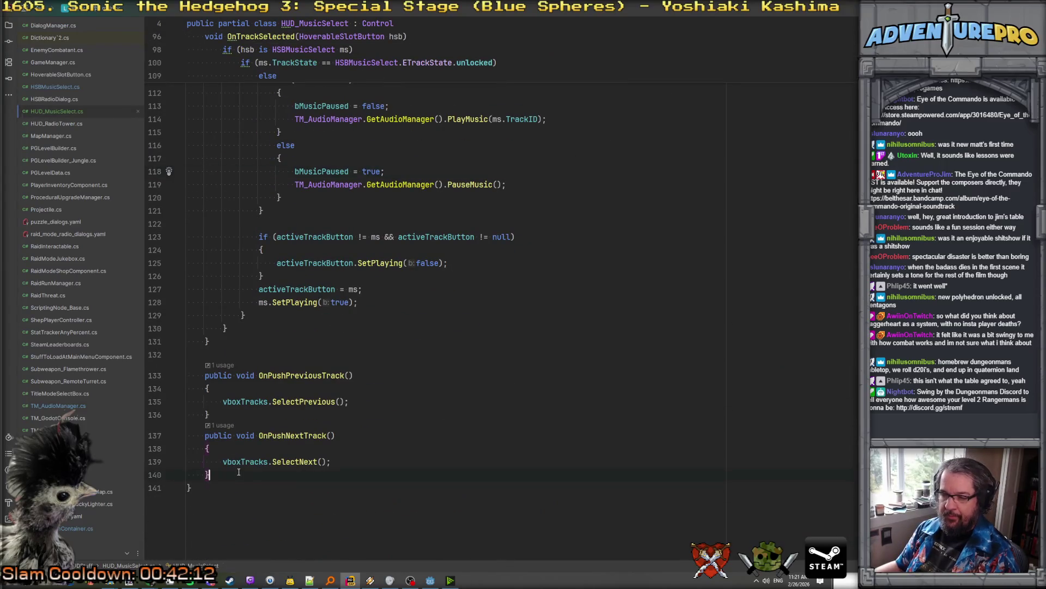
key(Return)
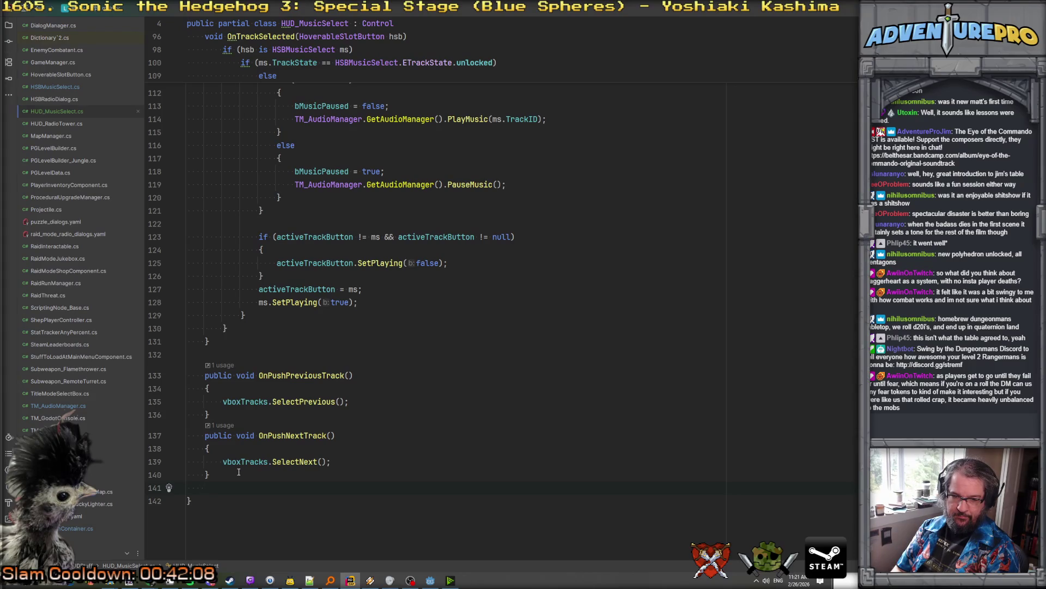
text(p)
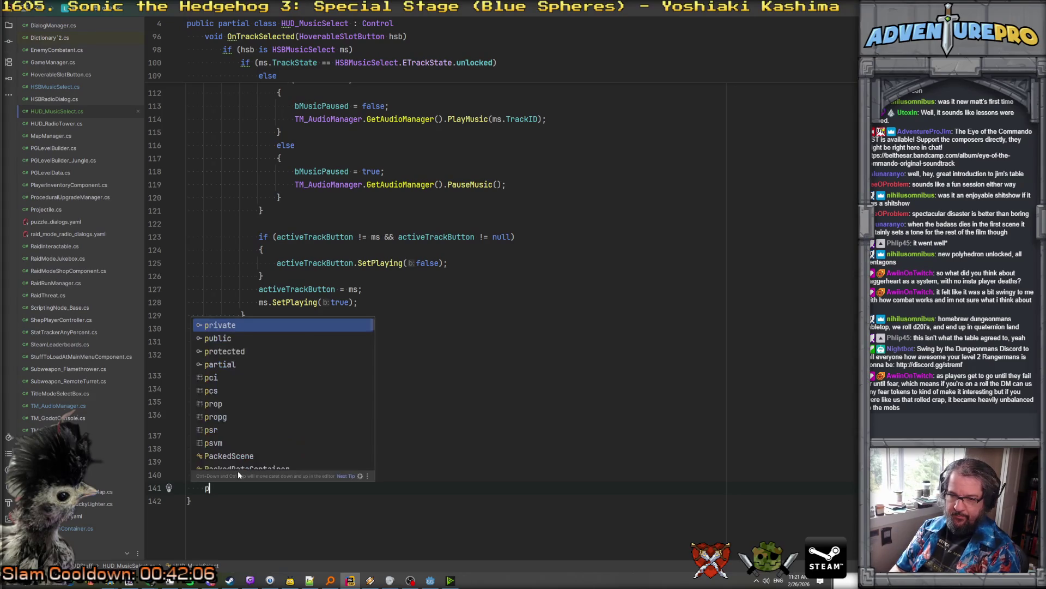
text(ublic void)
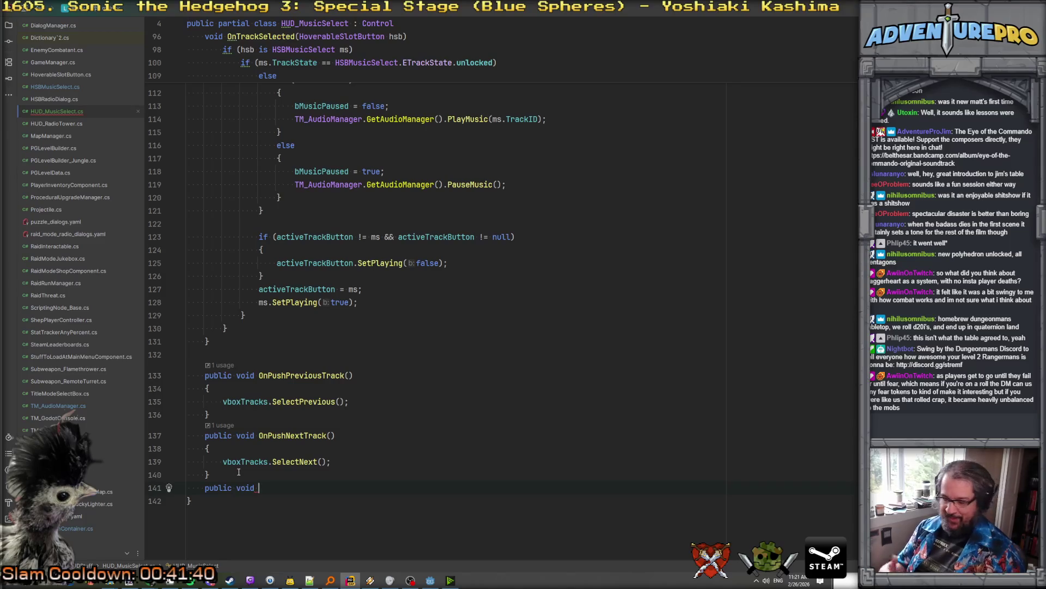
text(OnPushPlayPause)
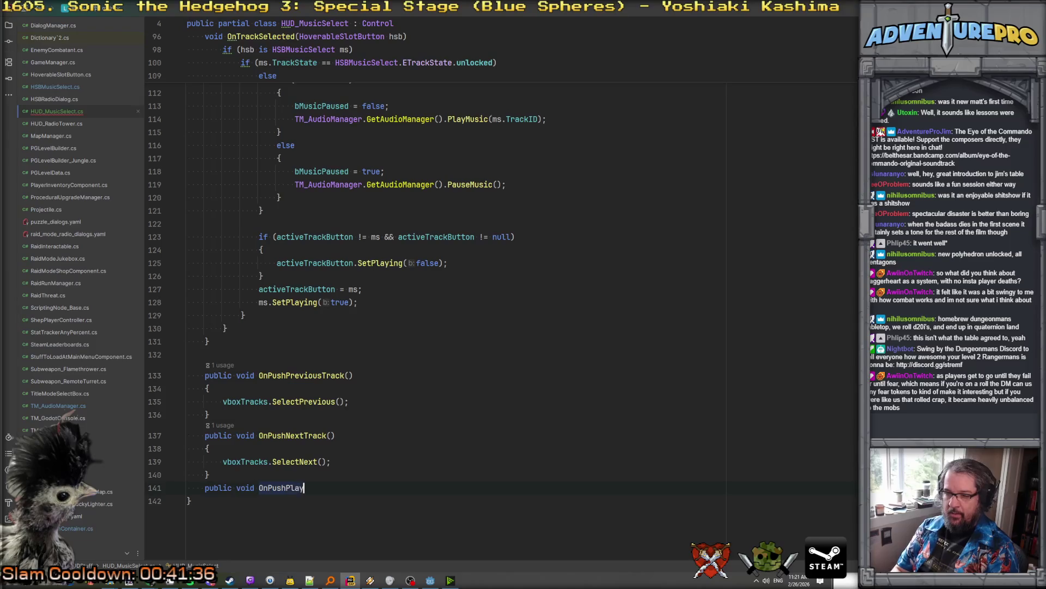
text(())
key(Return)
text({)
key(Return)
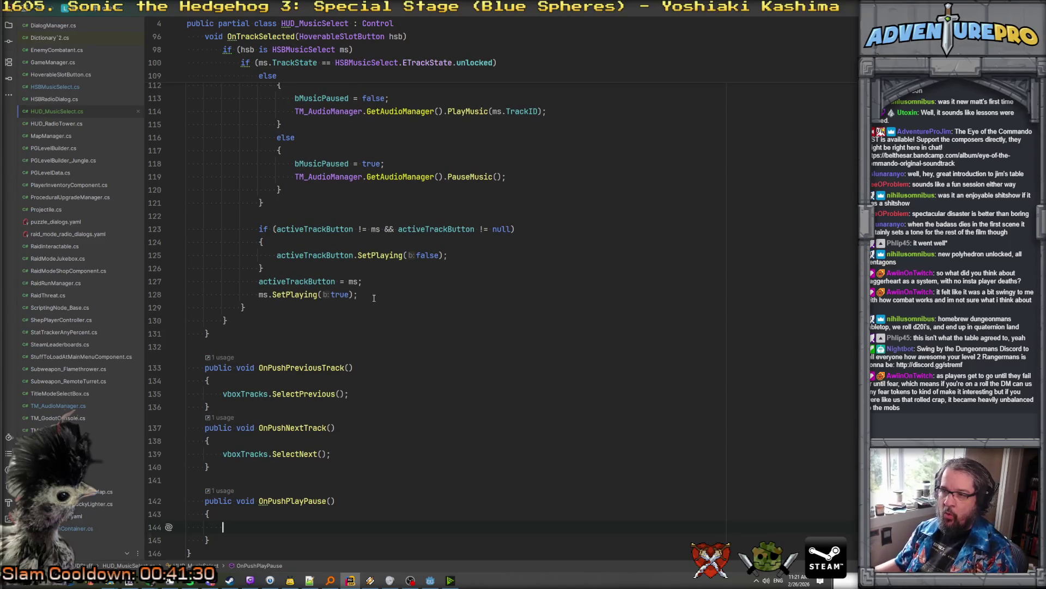
Begin a vboxTracks call in OnPushPlayPause and jump to SelectNext in VBoxButtonContainer
scroll(374, 298, up, 10)
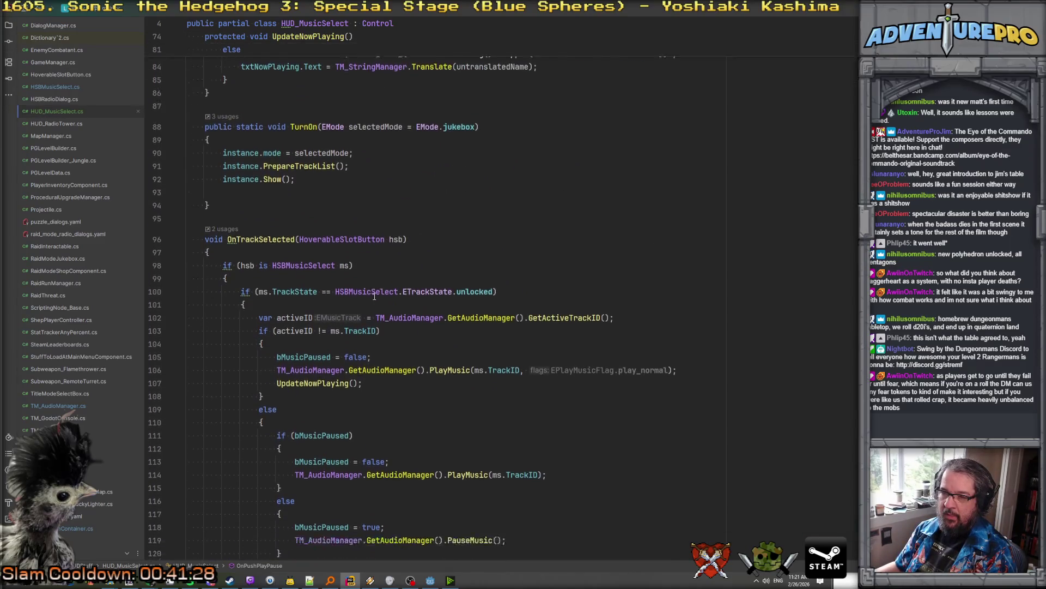
scroll(374, 296, down, 2)
scroll(374, 296, down, 10)
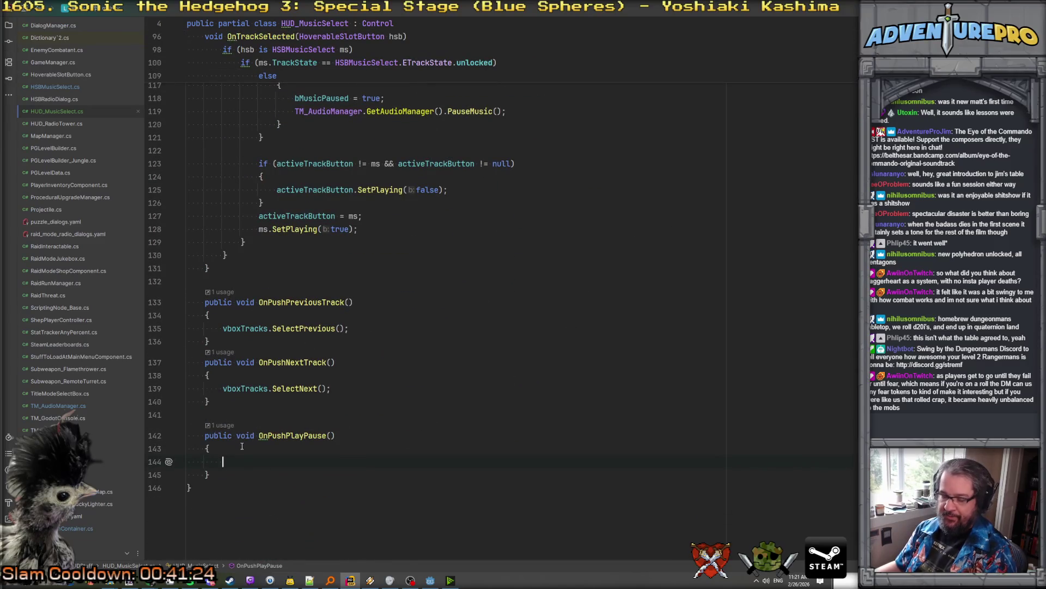
text(vboxTracks.)
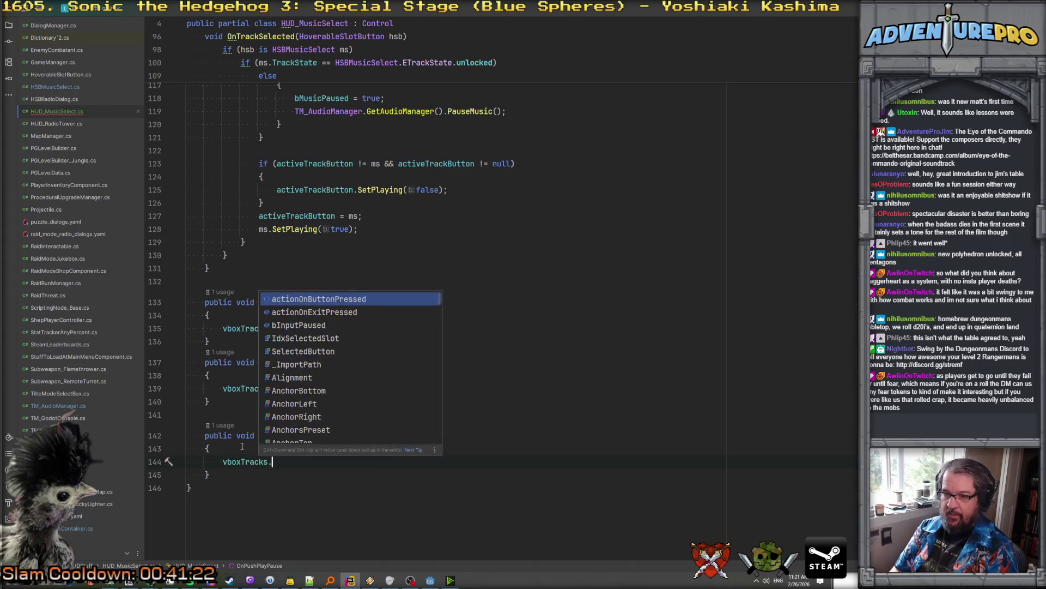
text(Sele)
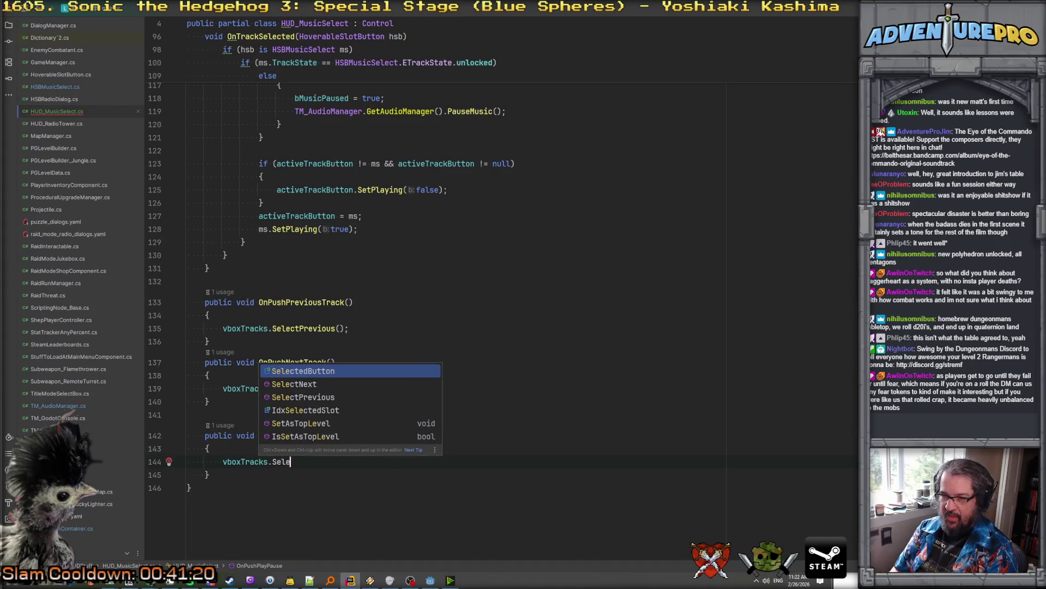
key(BackSpace)
key(BackSpace)
key(BackSpace)
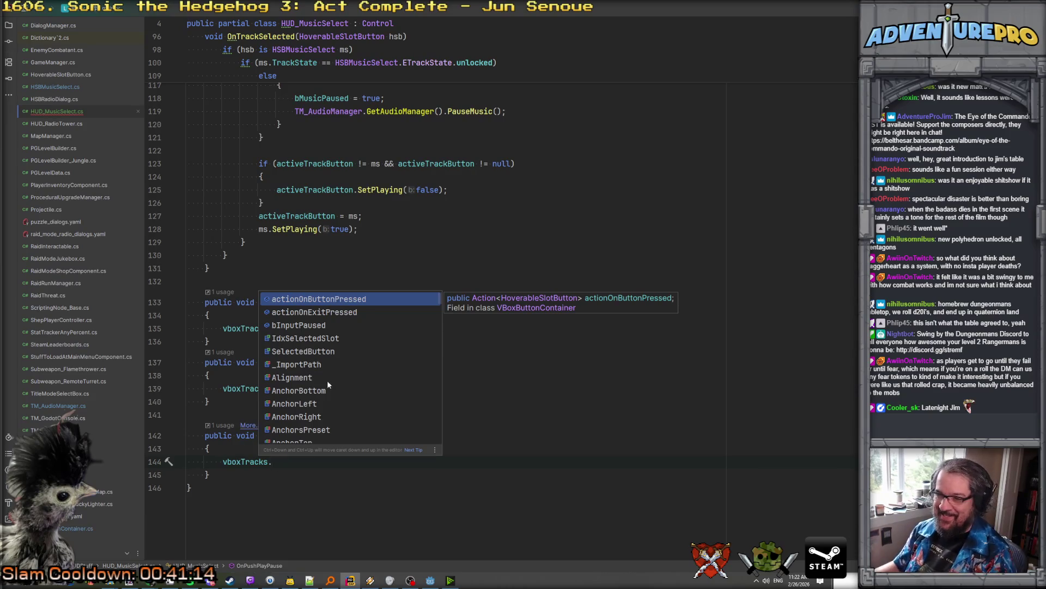
key(Escape)
key(Down)
ctrl+click(294, 388)
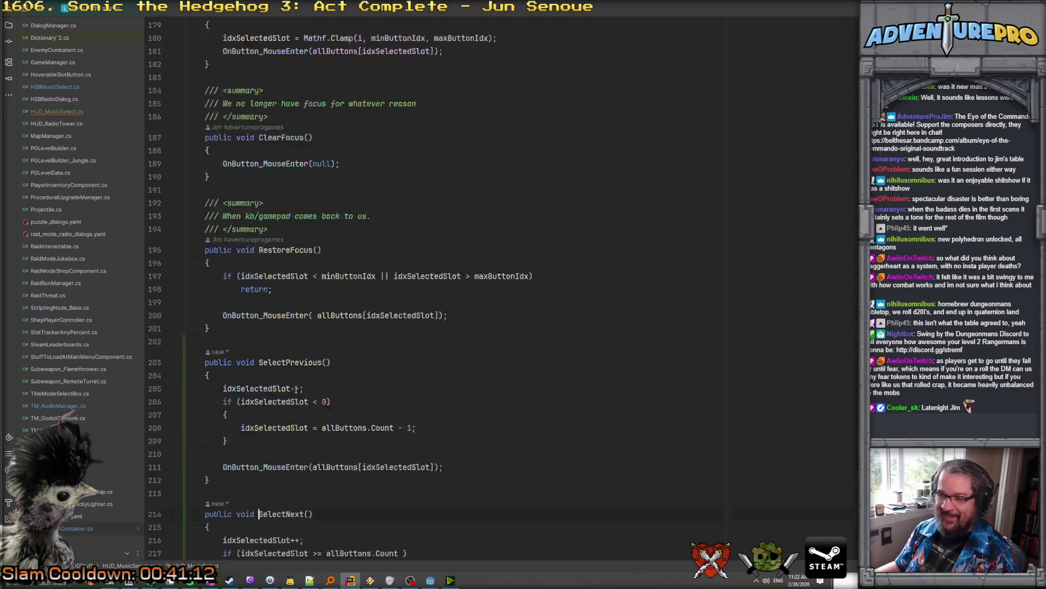
Find SelectNext near the end of VBoxButtonContainer and open a blank line after it
scroll(317, 306, up, 5)
scroll(316, 307, up, 8)
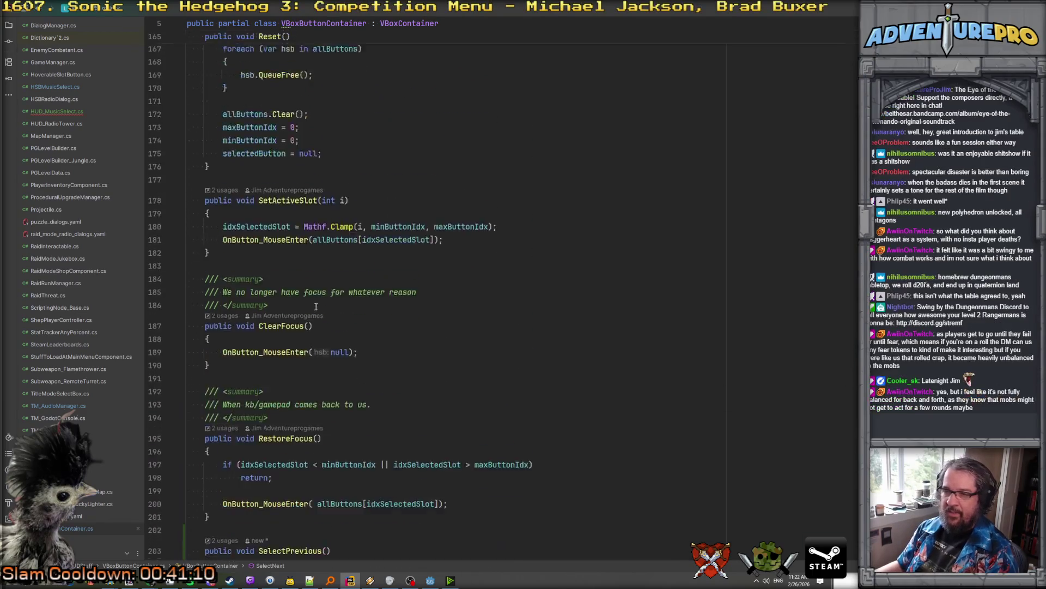
scroll(316, 306, up, 6)
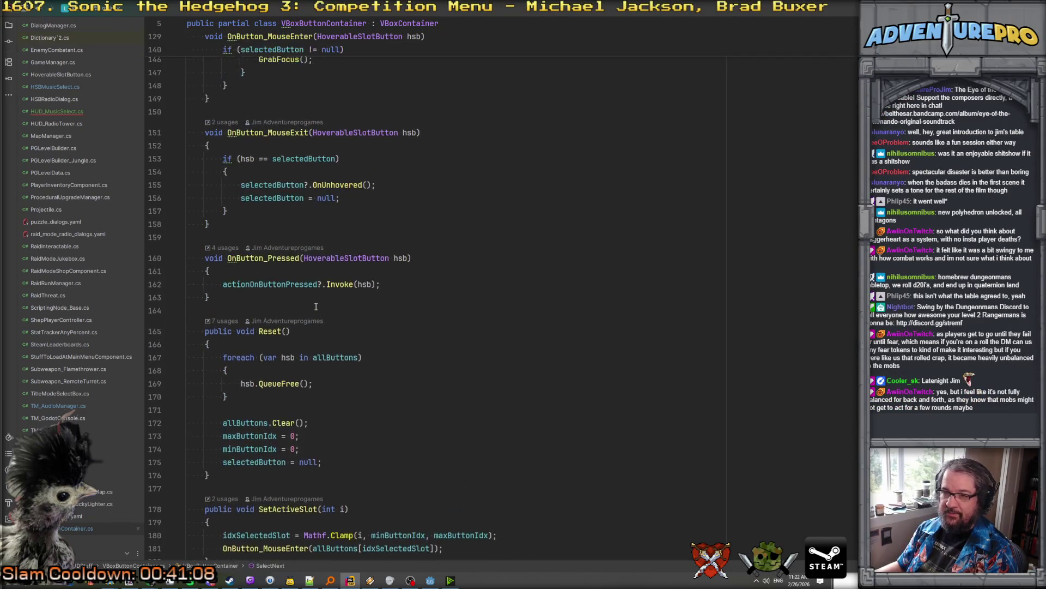
scroll(316, 306, up, 2)
scroll(316, 306, down, 12)
scroll(316, 306, down, 9)
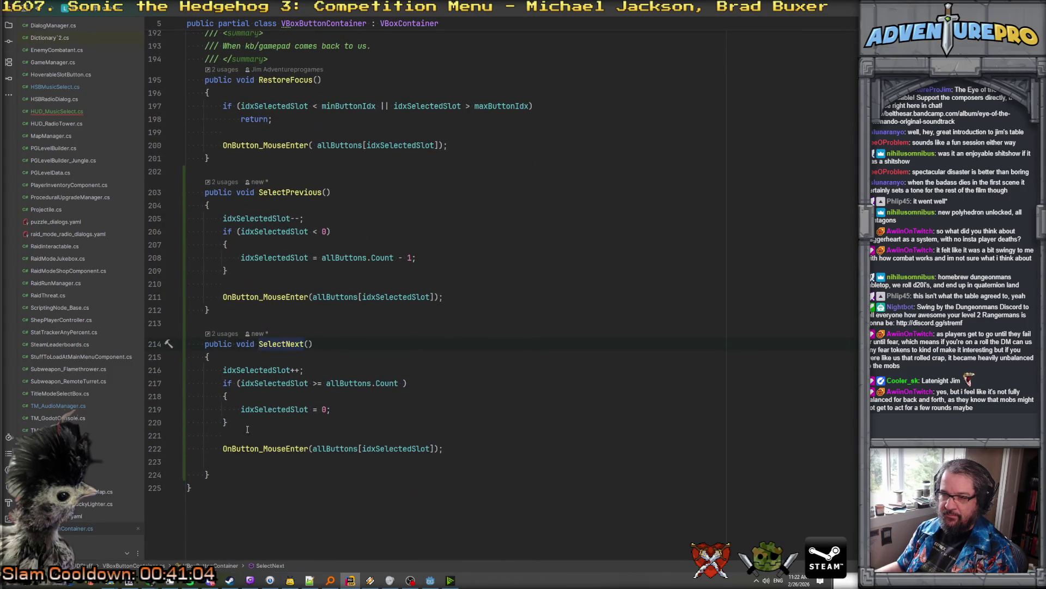
click(212, 474)
key(Return)
key(Return)
Declare an empty public void ActivateSelectedButton() method with braces
text(p)
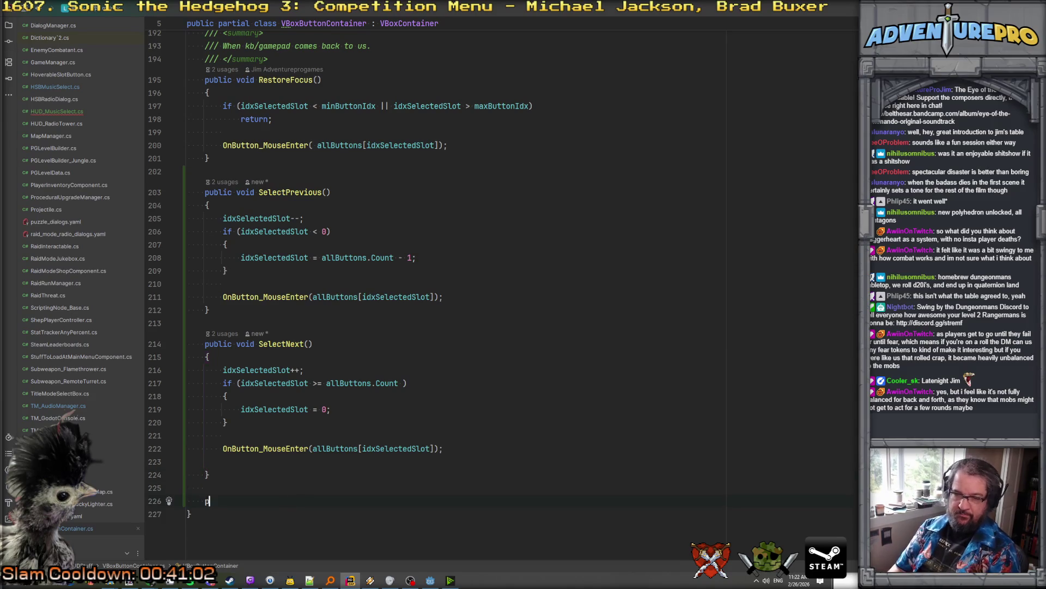
text(ublic )
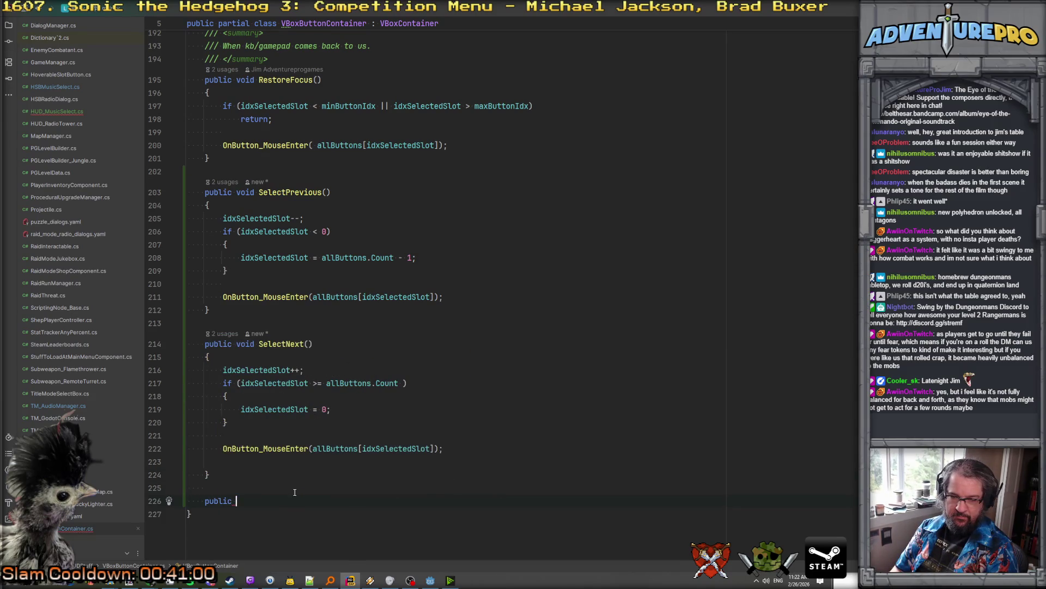
text(void)
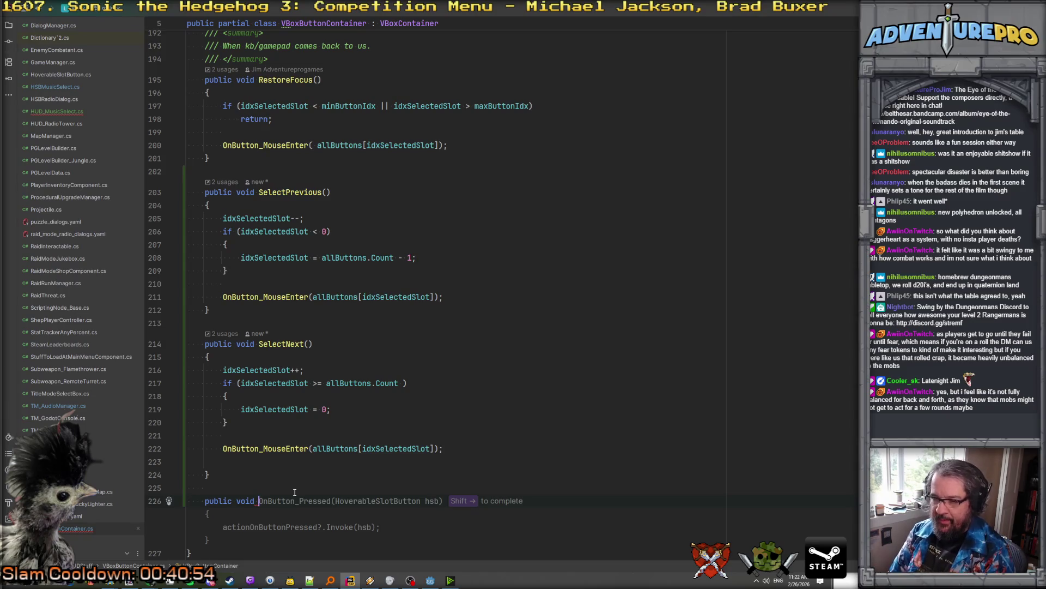
text(SelectSlot)
key(BackSpace)
key(BackSpace)
key(BackSpace)
key(BackSpace)
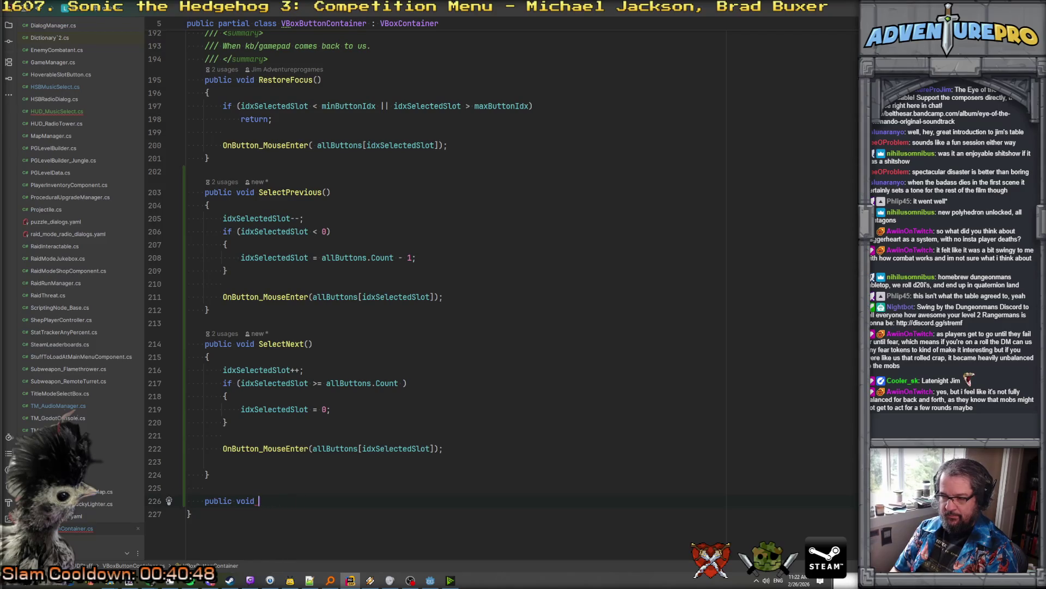
text(Activatee)
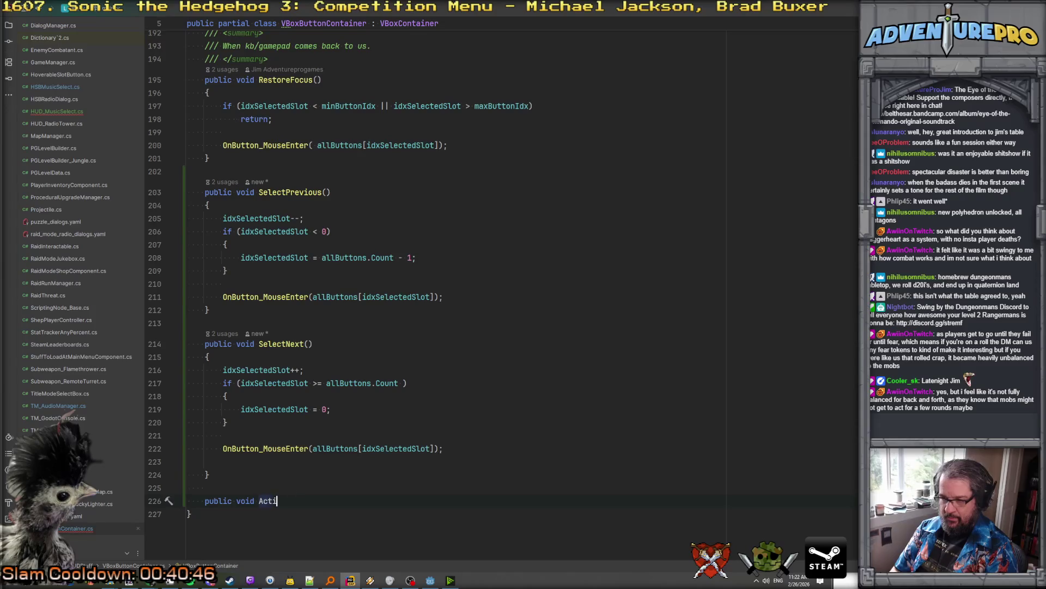
key(BackSpace)
key(BackSpace)
text(e)
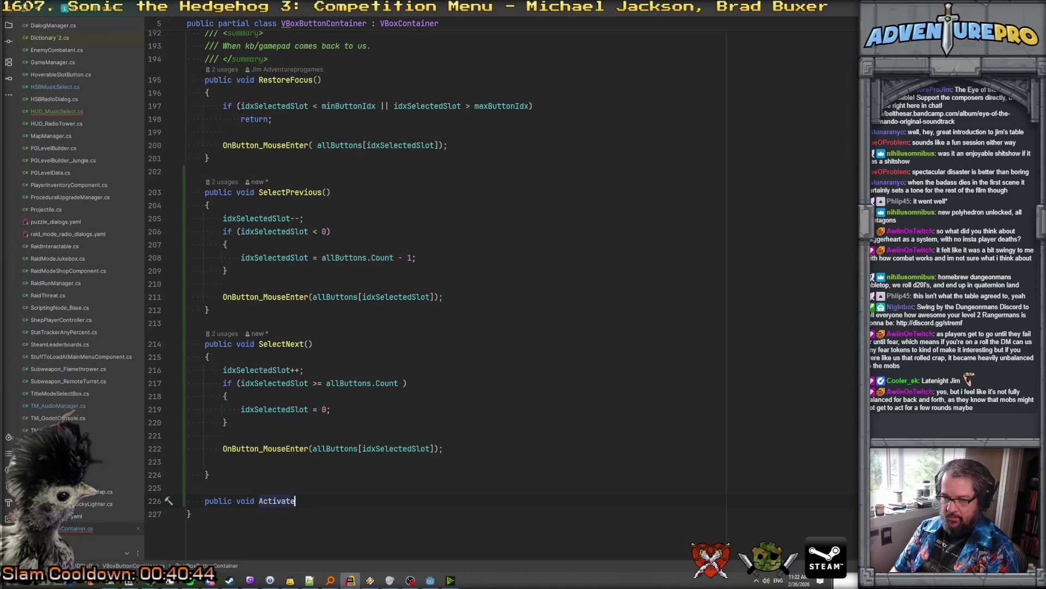
text(SelectedButton())
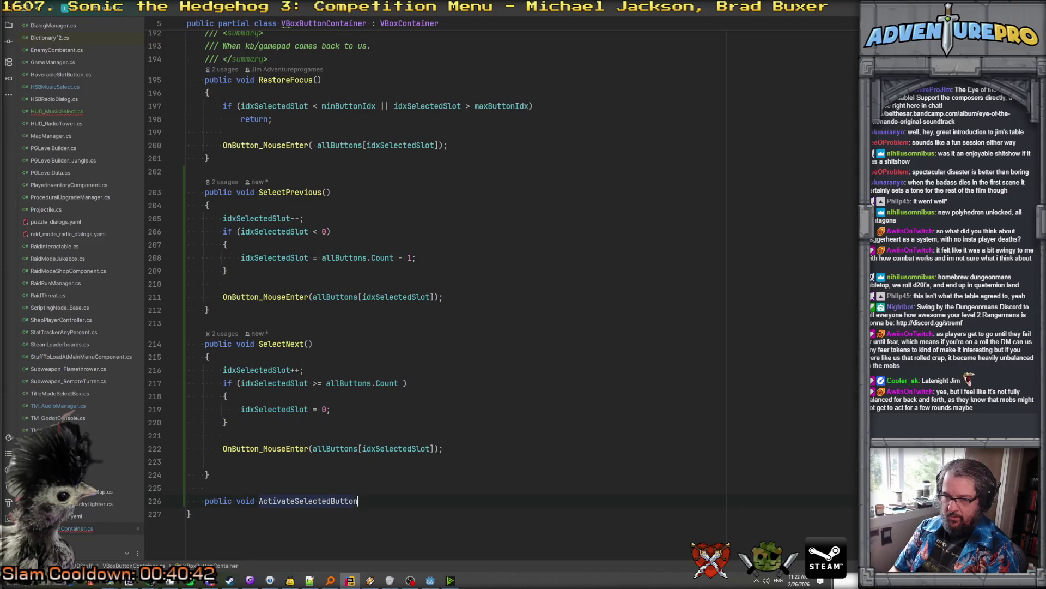
key(Return)
text({)
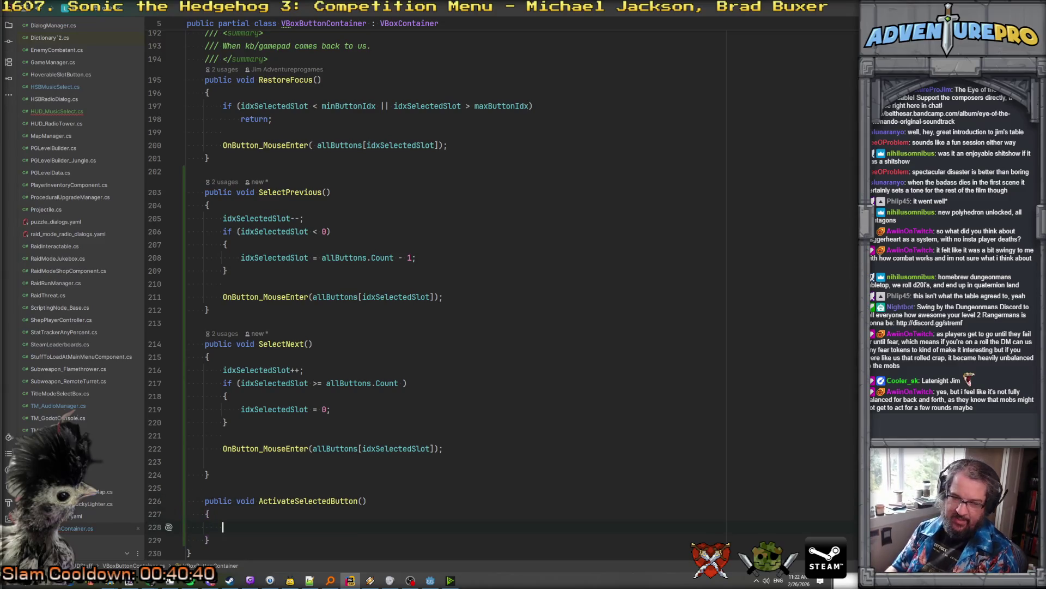
key(Return)
scroll(283, 461, down, 1)
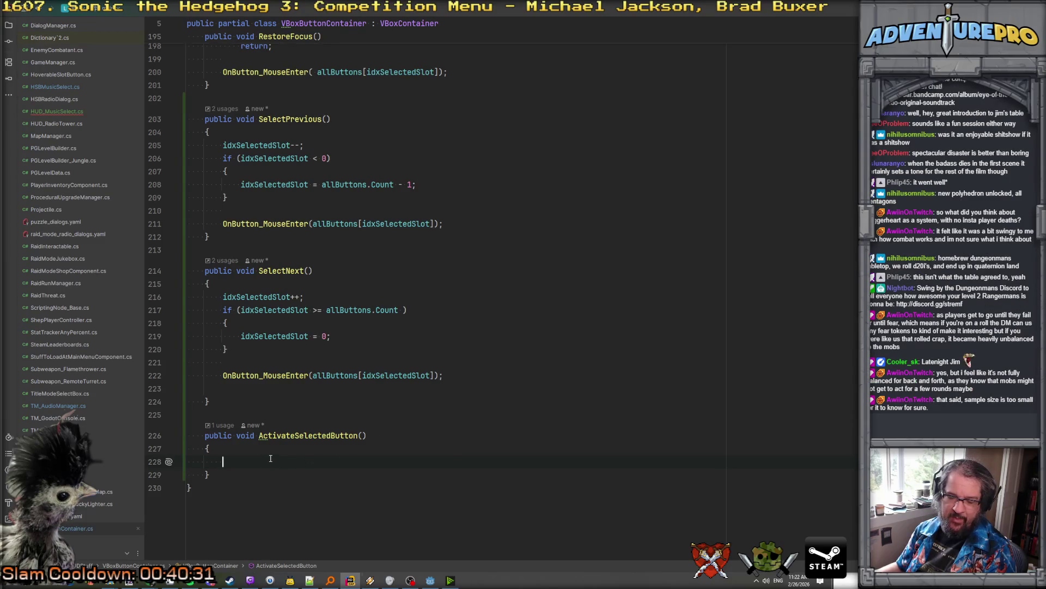
scroll(289, 424, up, 2)
scroll(289, 424, down, 2)
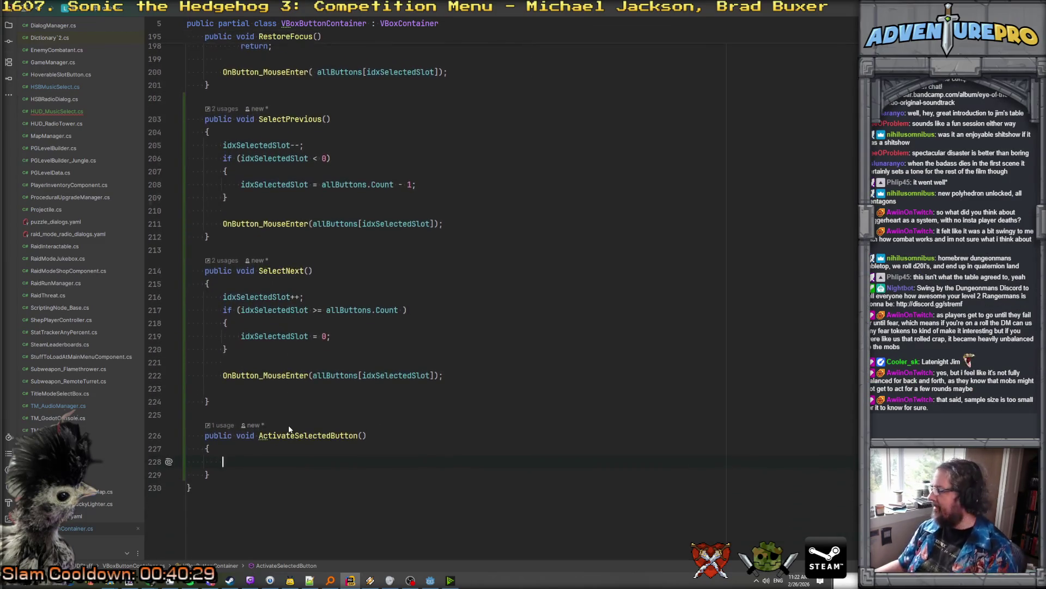
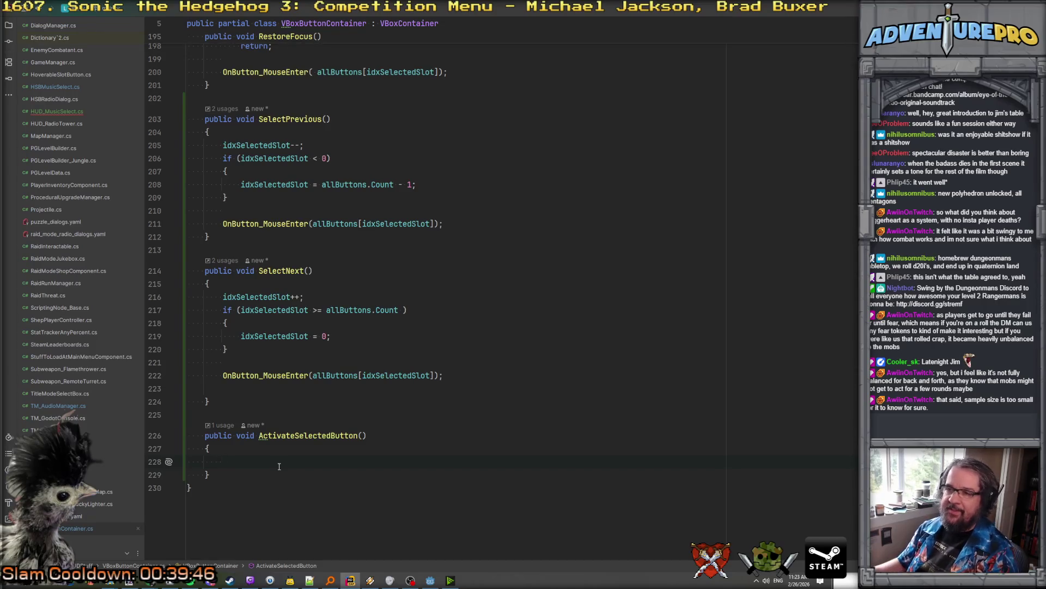
Copy the OnButton_Pressed(selectedButton); line from HandleInput into the empty ActivateSelectedButton body
scroll(279, 466, up, 12)
scroll(326, 353, up, 8)
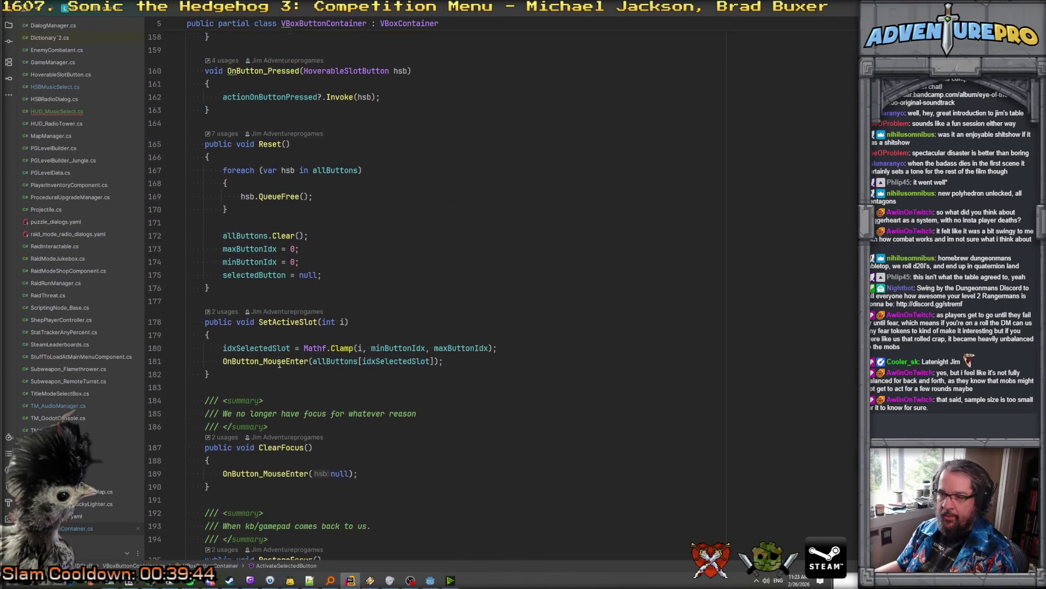
scroll(286, 375, up, 12)
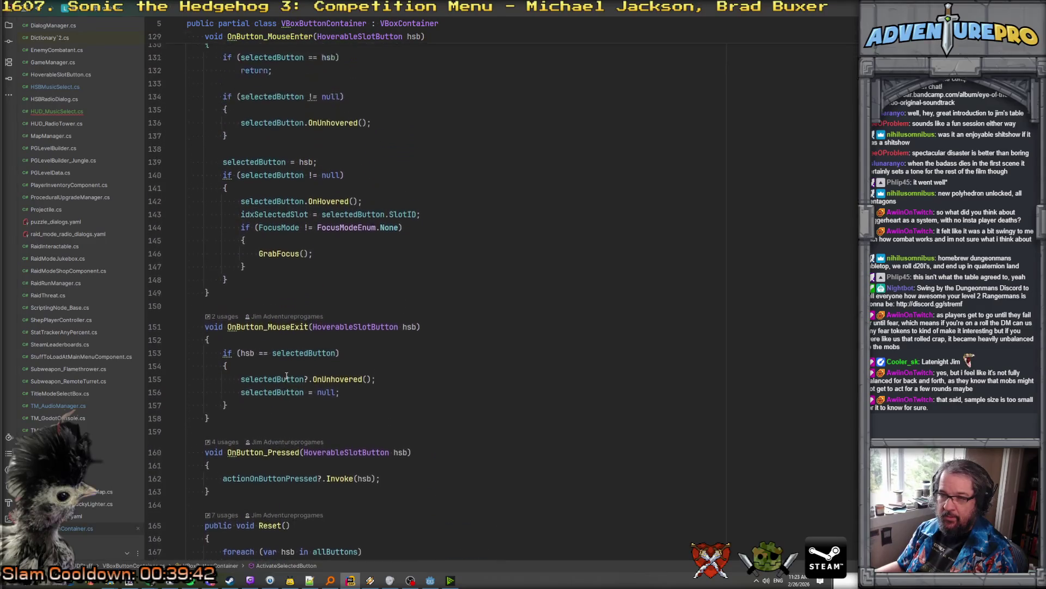
scroll(286, 375, up, 8)
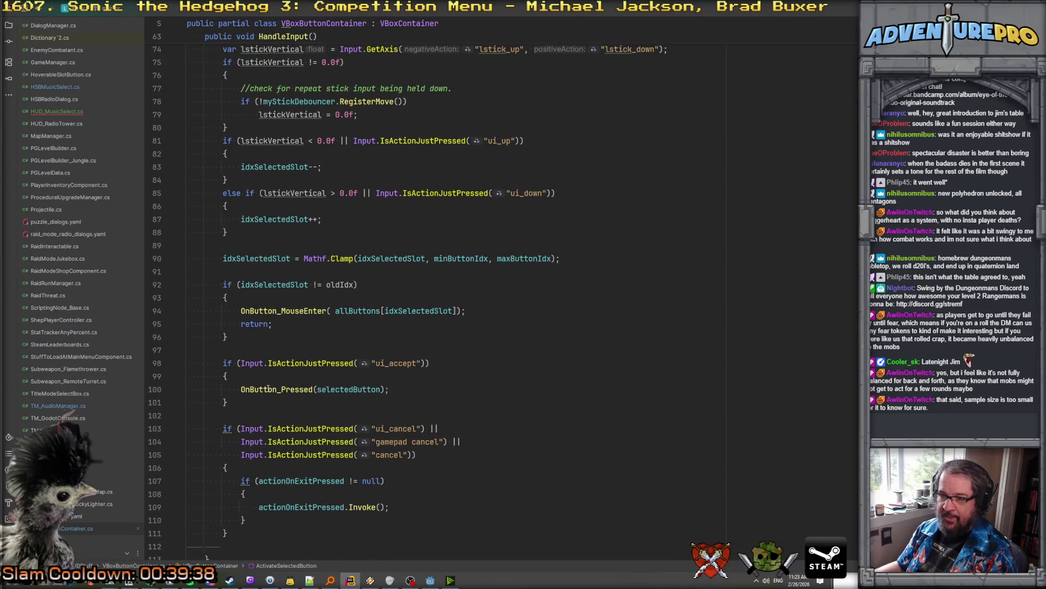
drag(242, 387, 406, 388)
key(ctrl+c)
scroll(414, 371, down, 1)
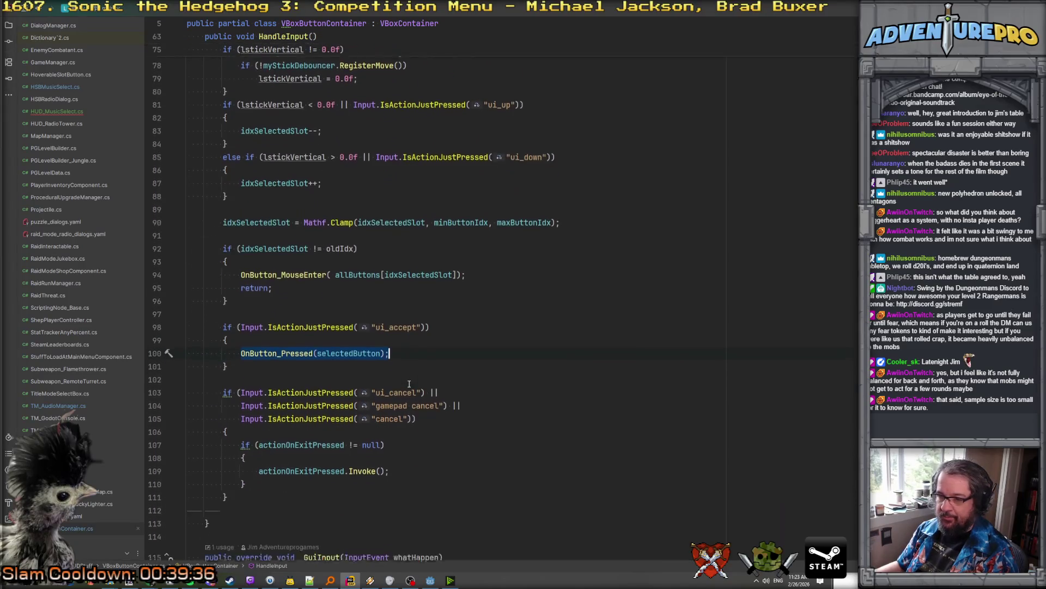
scroll(414, 371, down, 4)
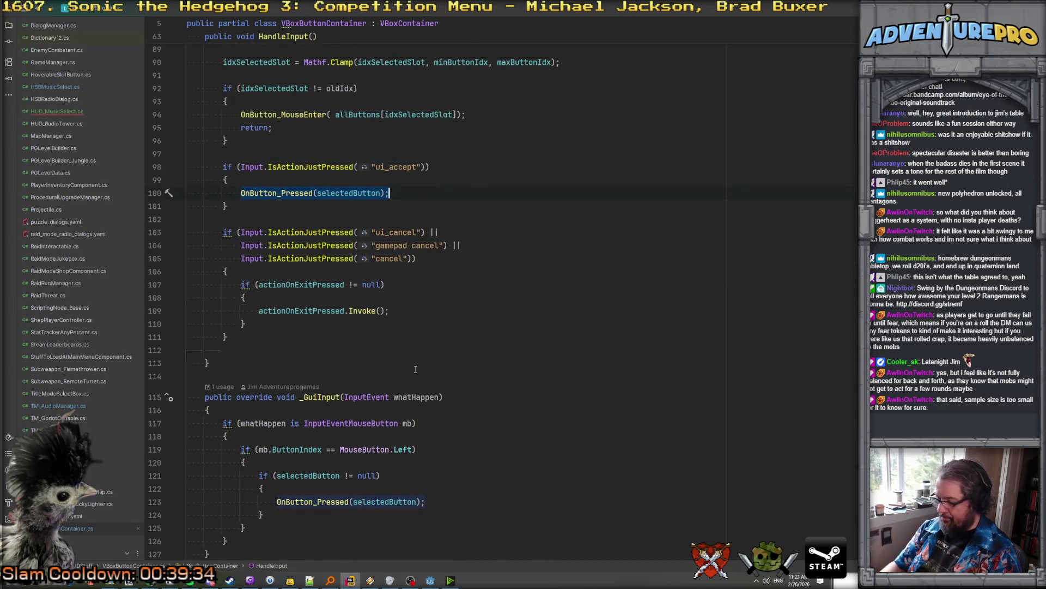
key(ctrl+End)
click(381, 462)
key(ctrl+v)
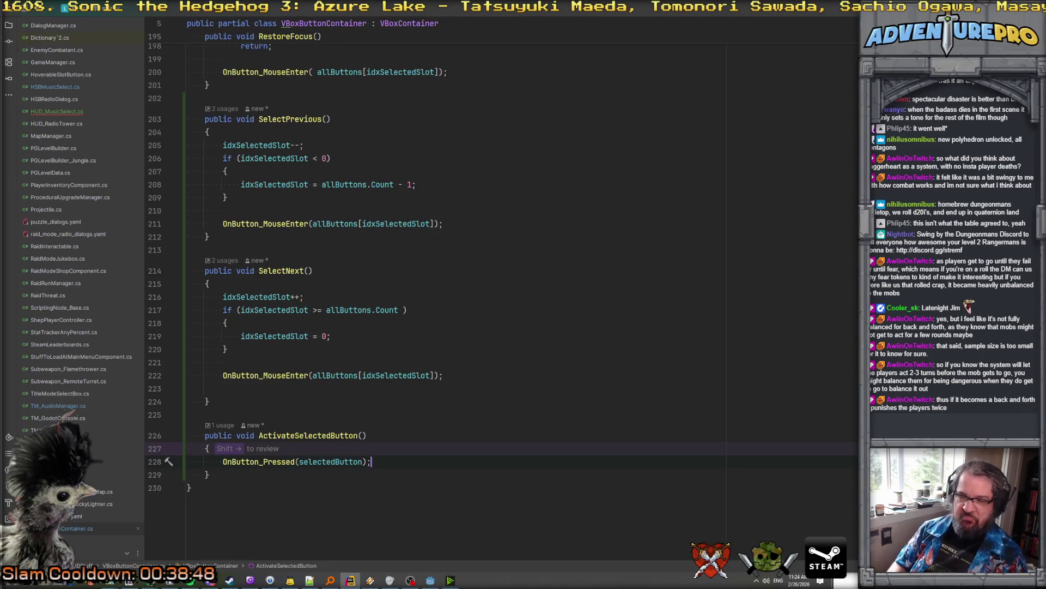
click(415, 441)
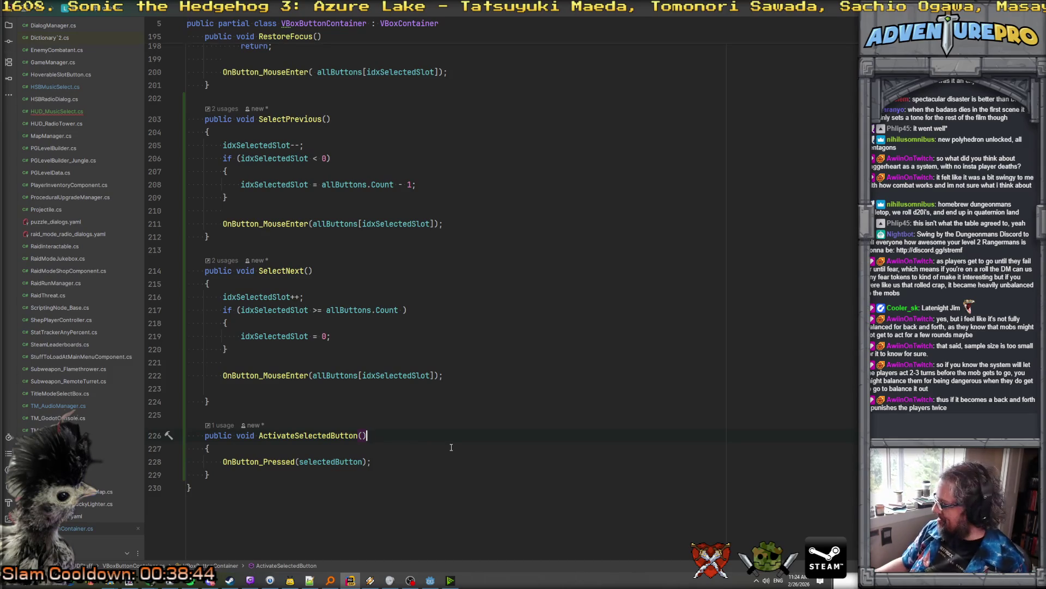
Review the SelectNext and ActivateSelectedButton methods, then bring up the hud_select_music scene in Godot
double_click(245, 461)
double_click(292, 436)
double_click(271, 462)
double_click(290, 436)
double_click(276, 376)
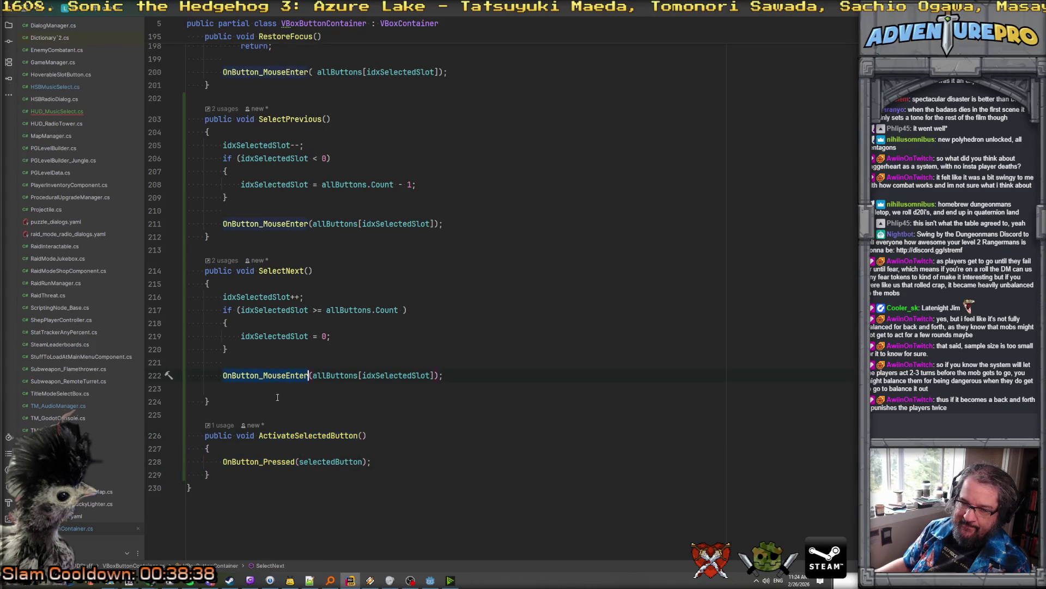
double_click(278, 461)
double_click(284, 435)
double_click(281, 376)
click(296, 396)
click(294, 388)
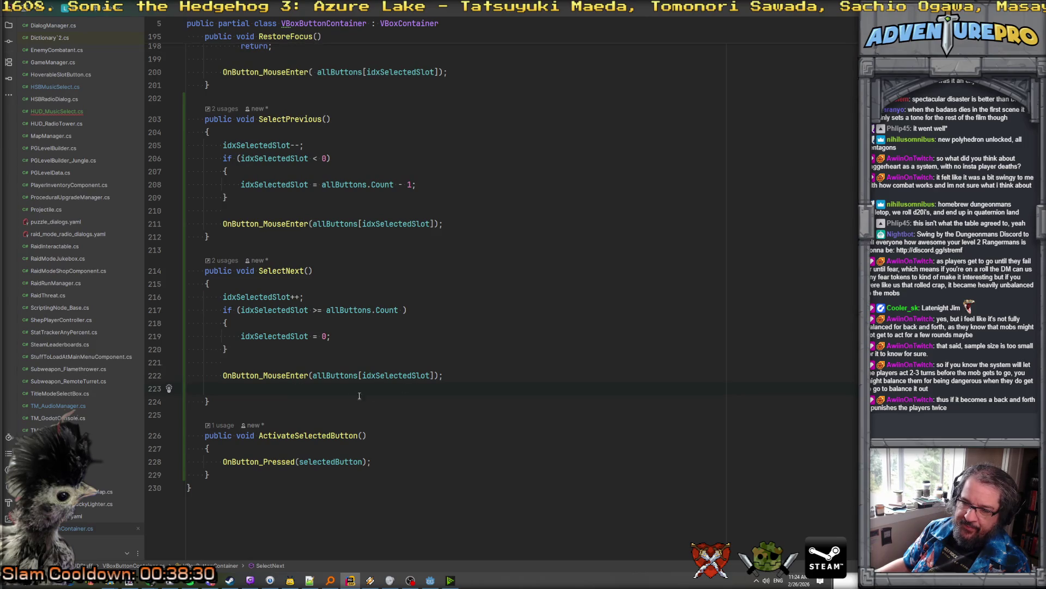
click(430, 580)
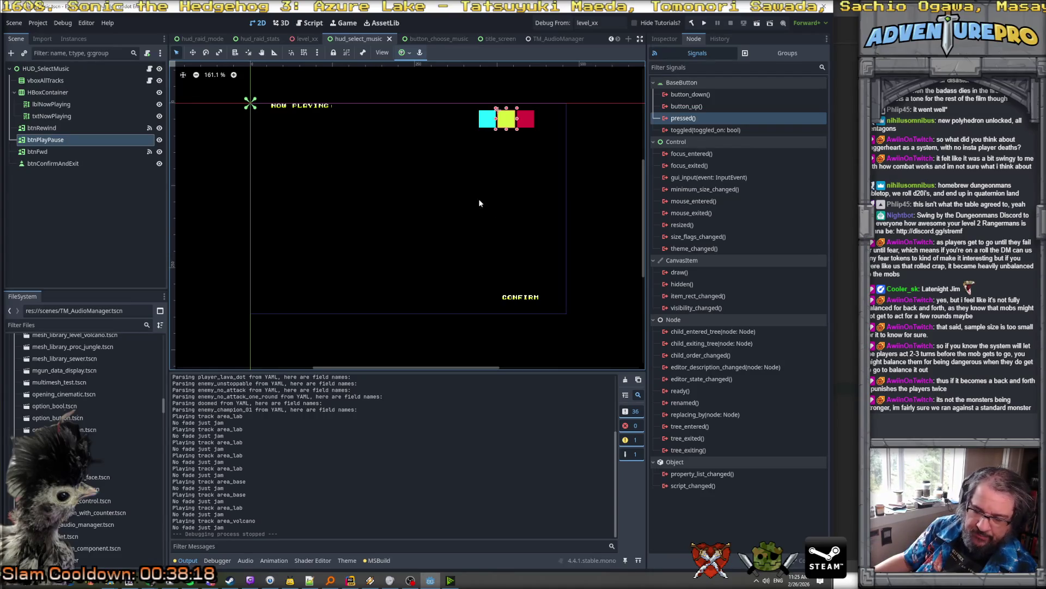
Inspect btnPlayPause's pressed() Connect dialog and method list, cancel without connecting, then return to Rider
click(519, 124)
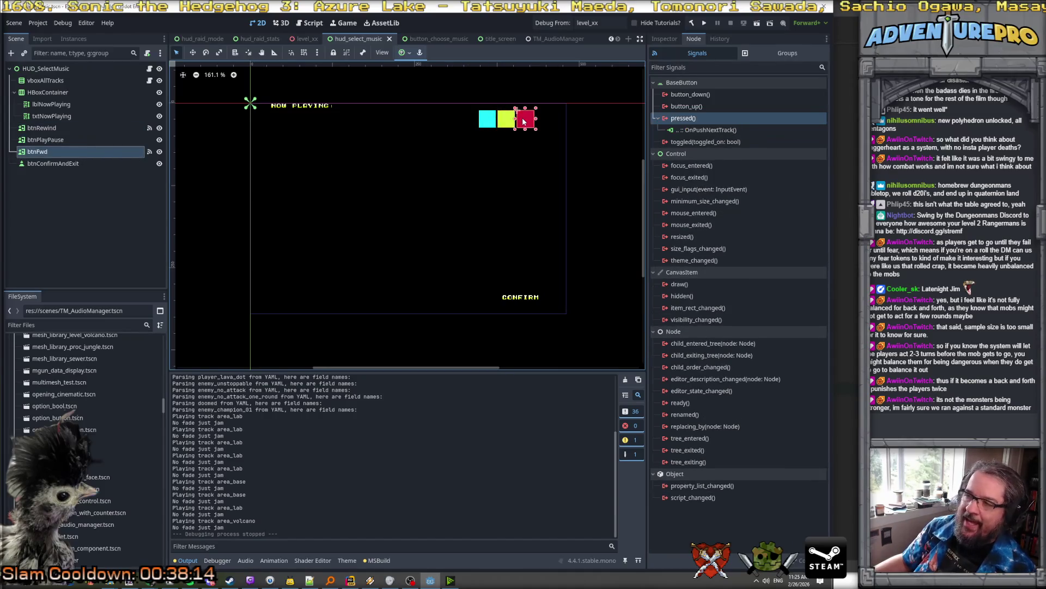
click(505, 125)
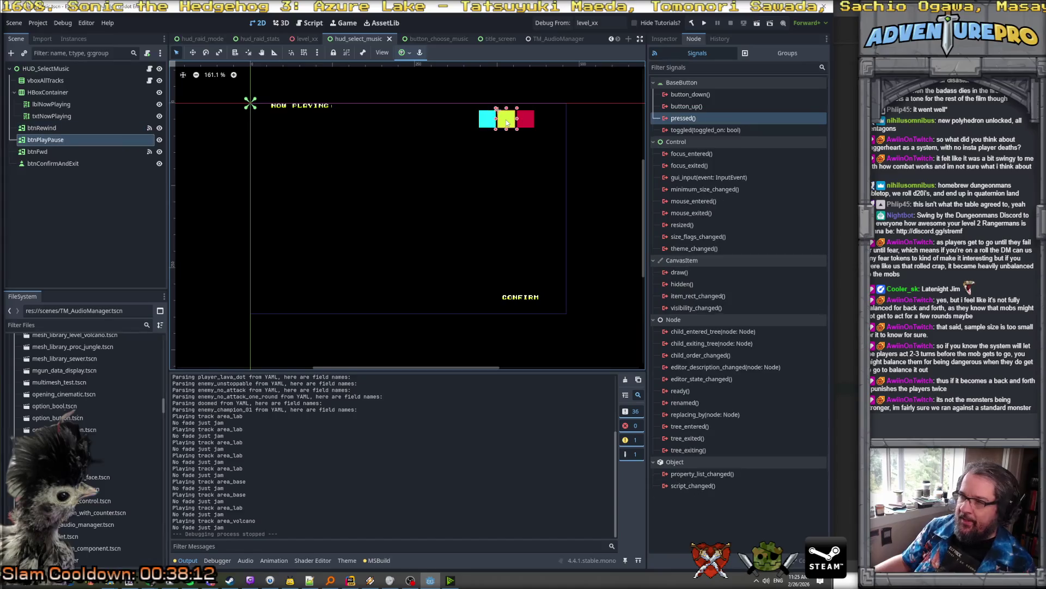
right_click(683, 119)
click(709, 123)
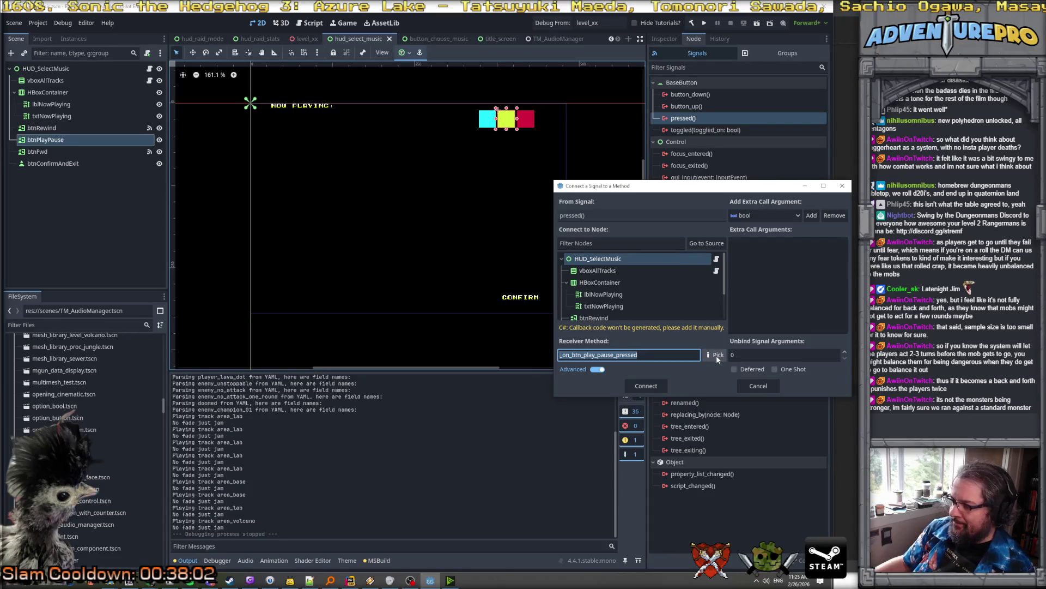
click(717, 355)
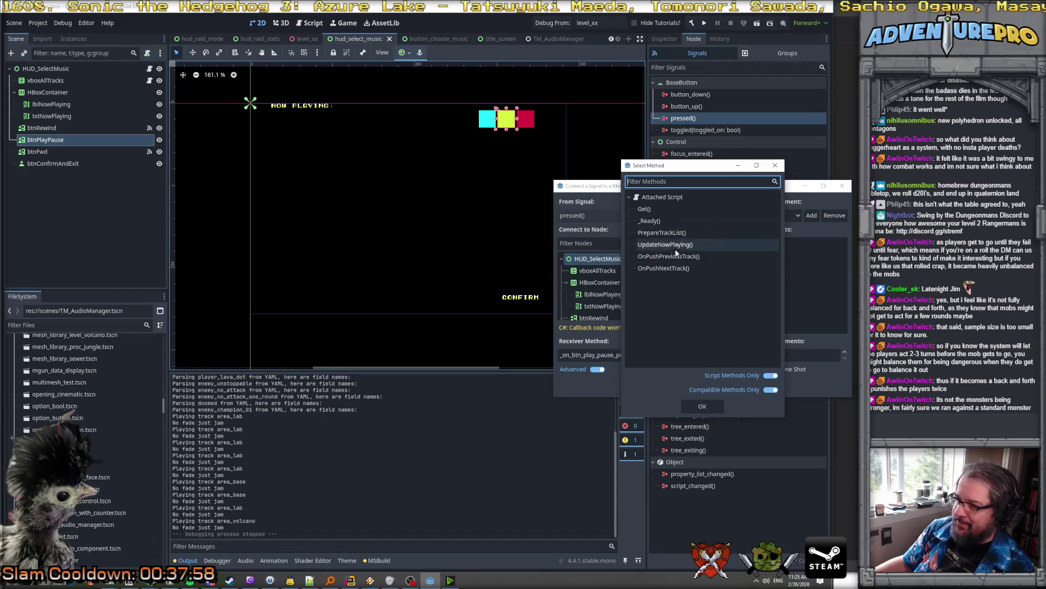
click(702, 407)
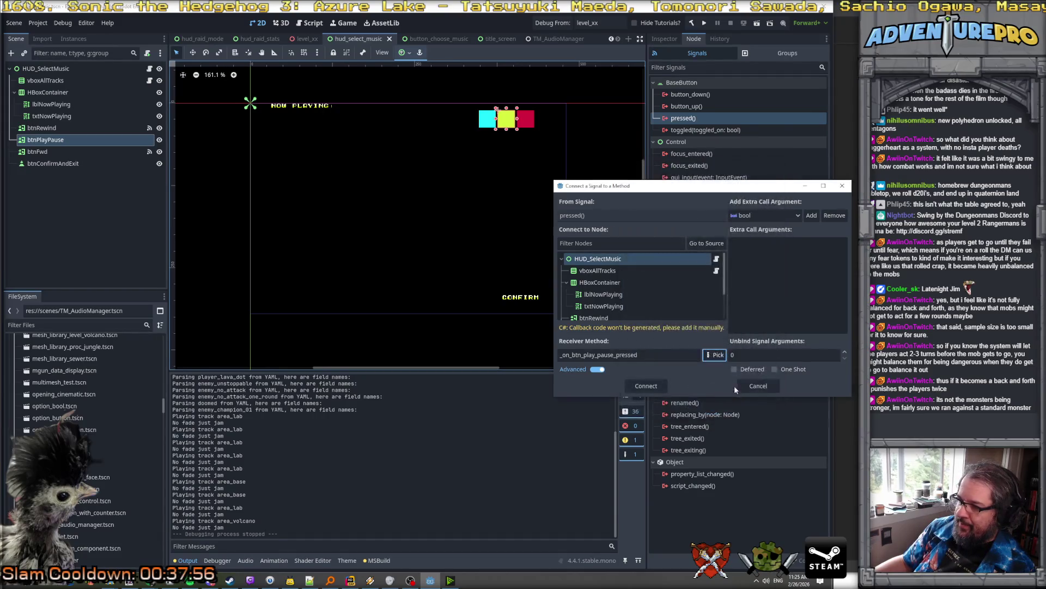
click(734, 385)
click(351, 581)
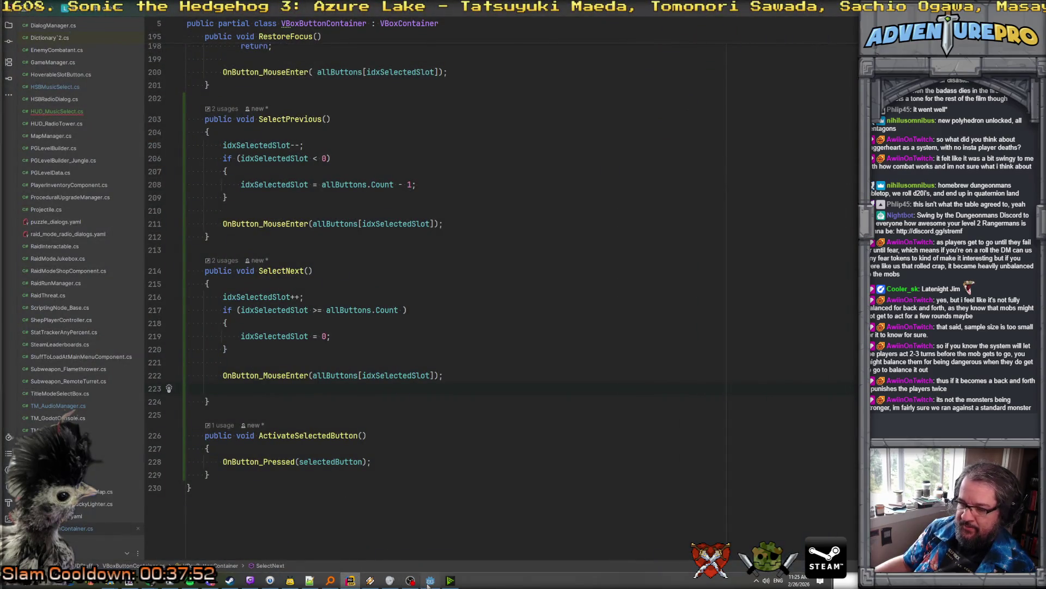
Build in Godot and open the '; expected (144,20)' error in HUD_MusicSelect.cs
click(431, 580)
click(692, 23)
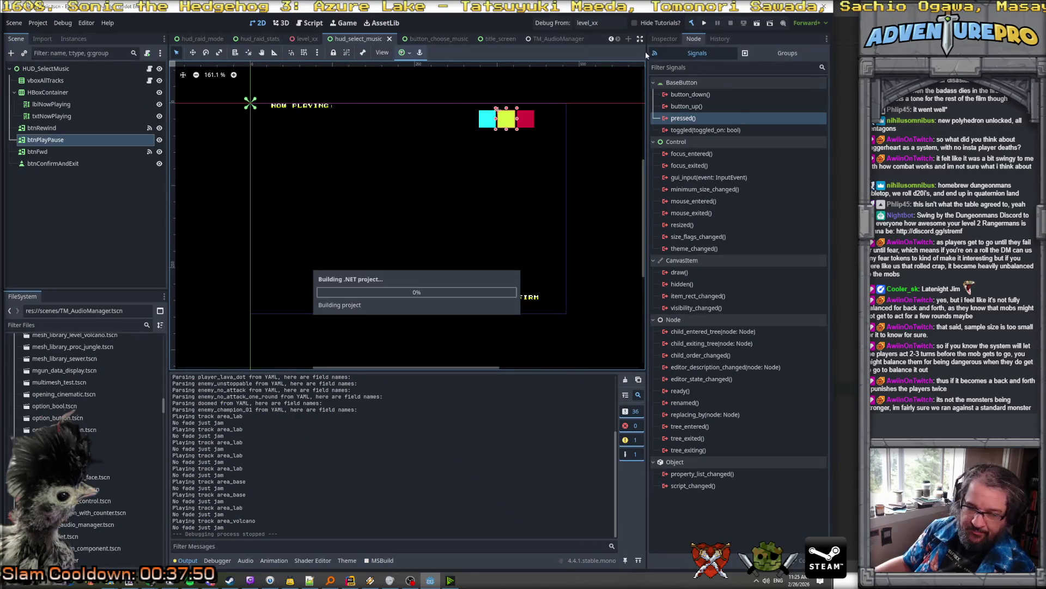
click(717, 304)
click(229, 414)
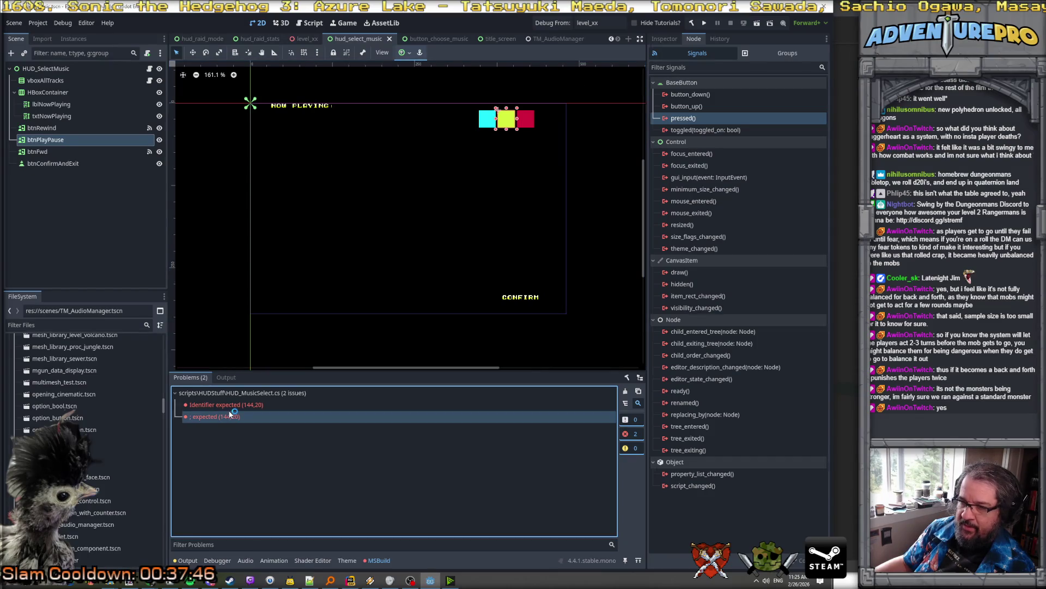
double_click(218, 417)
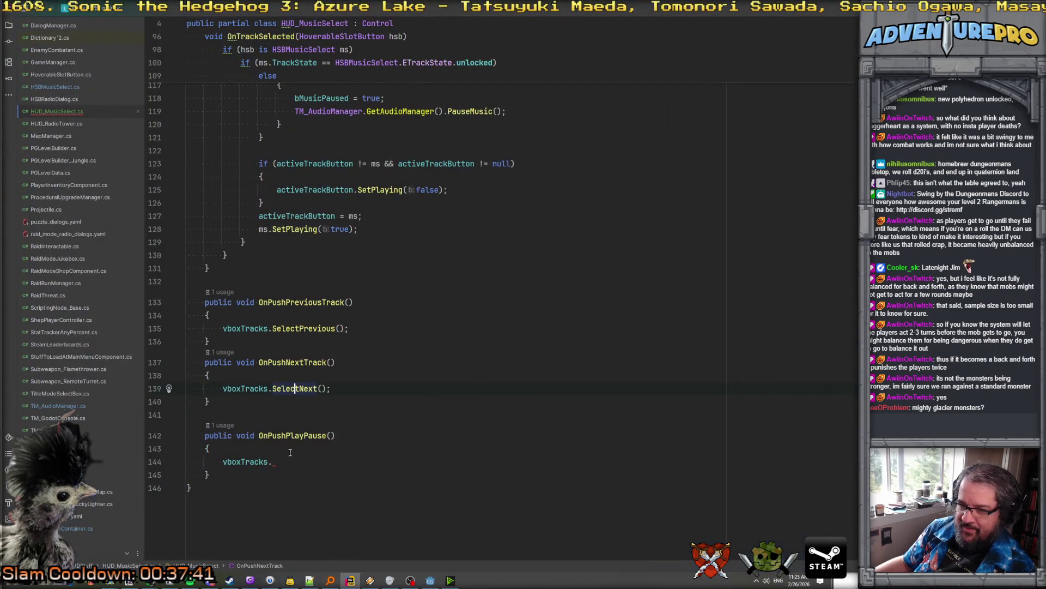
click(285, 462)
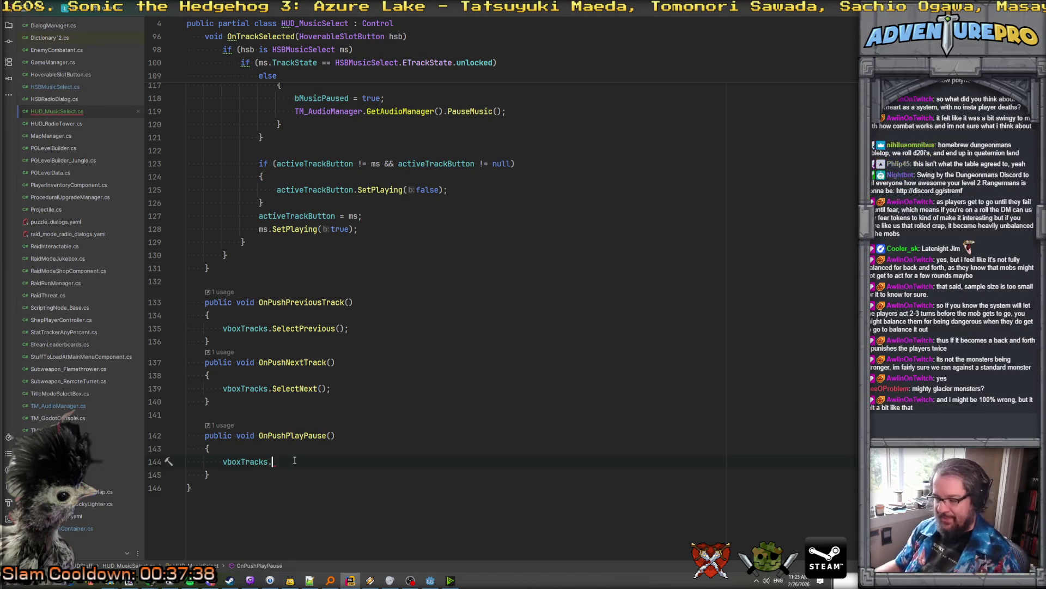
Complete line 144 as vboxTracks.ActivateSelectedButton(); and return to Godot
text(Acti)
key(Return)
text(;)
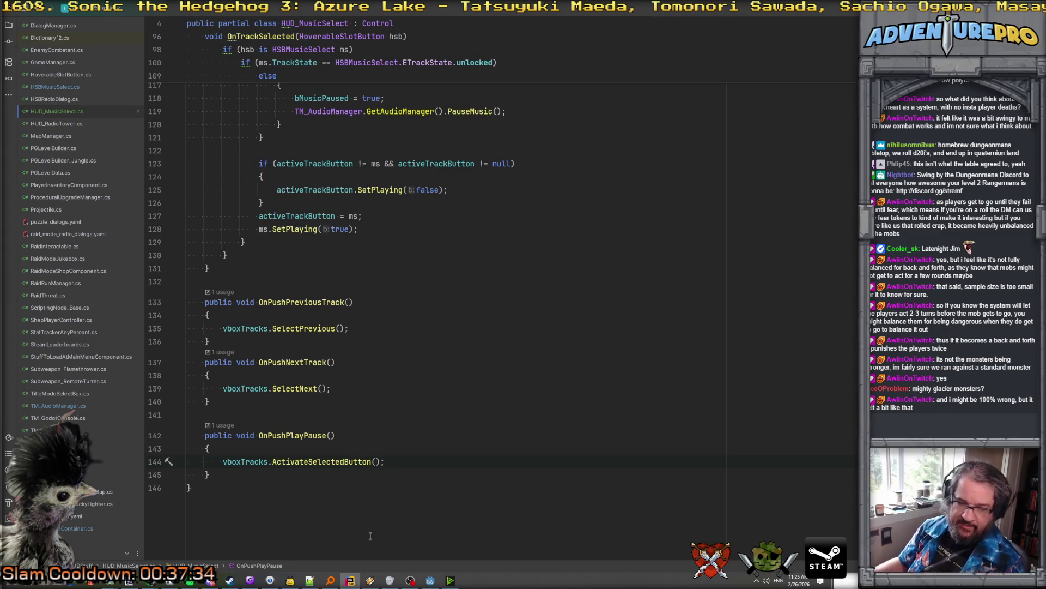
click(430, 580)
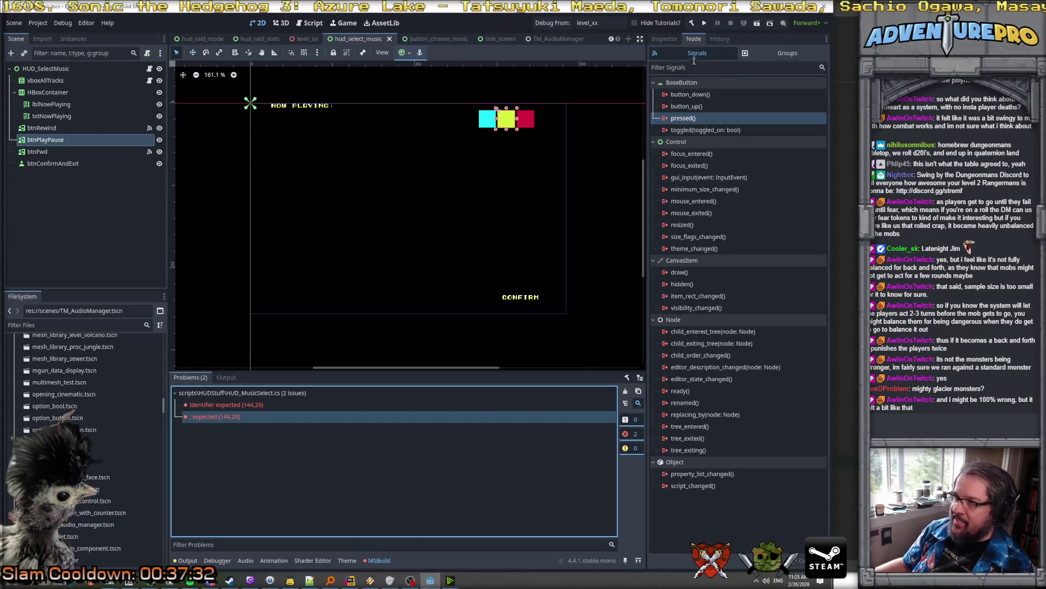
Rebuild the C# project past the file-lock error until it compiles with only 15 warnings
click(691, 24)
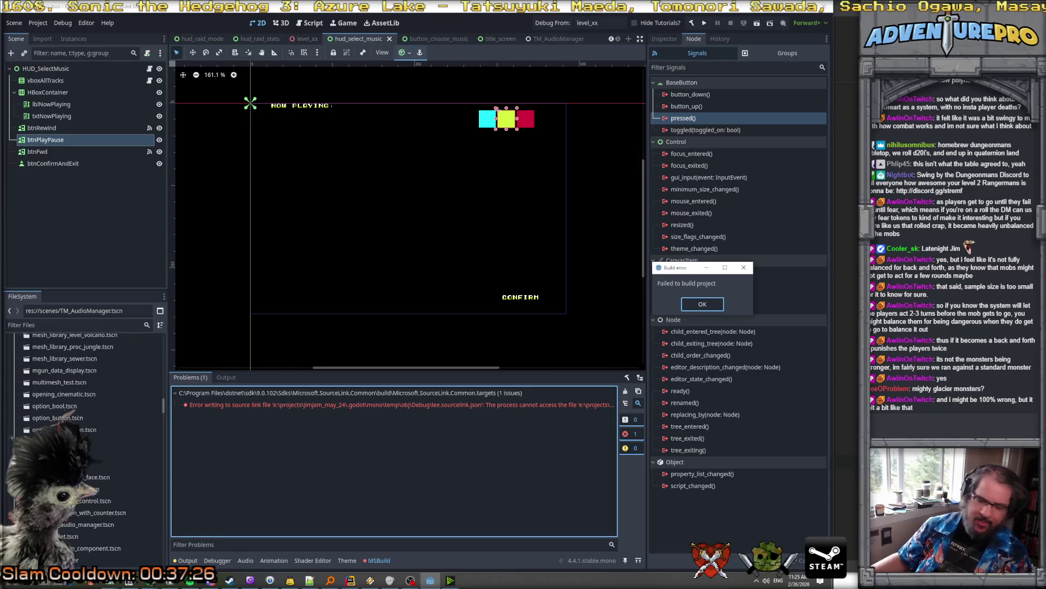
key(Return)
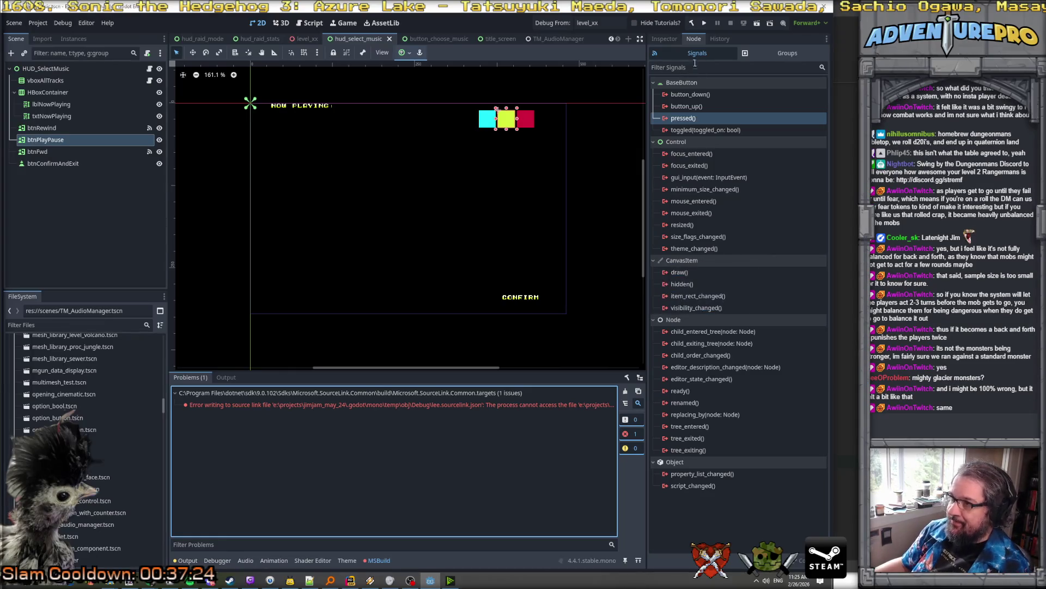
click(692, 23)
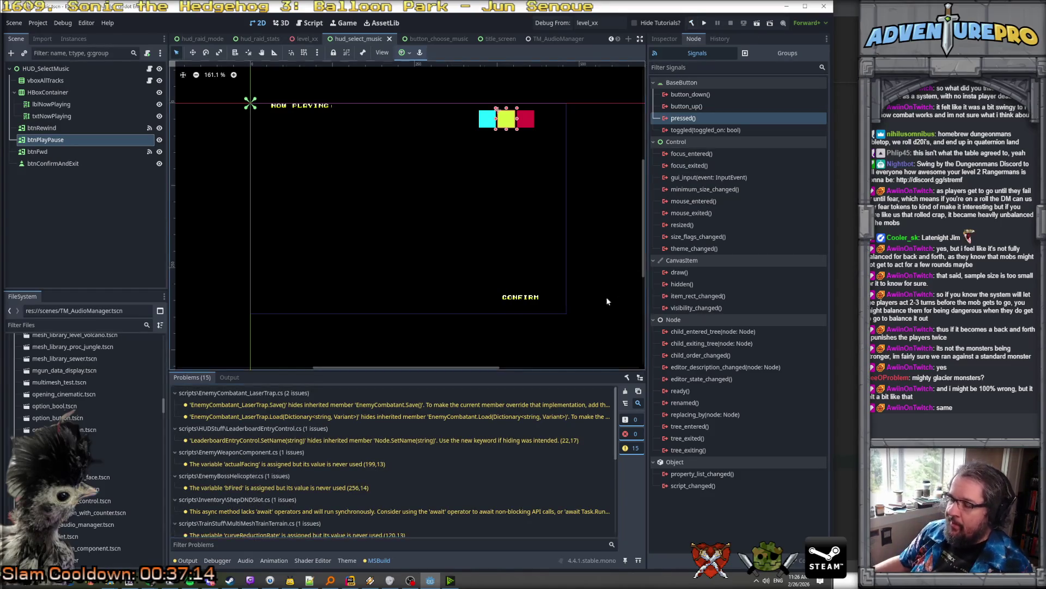
click(525, 119)
click(507, 121)
click(496, 122)
click(507, 121)
click(526, 118)
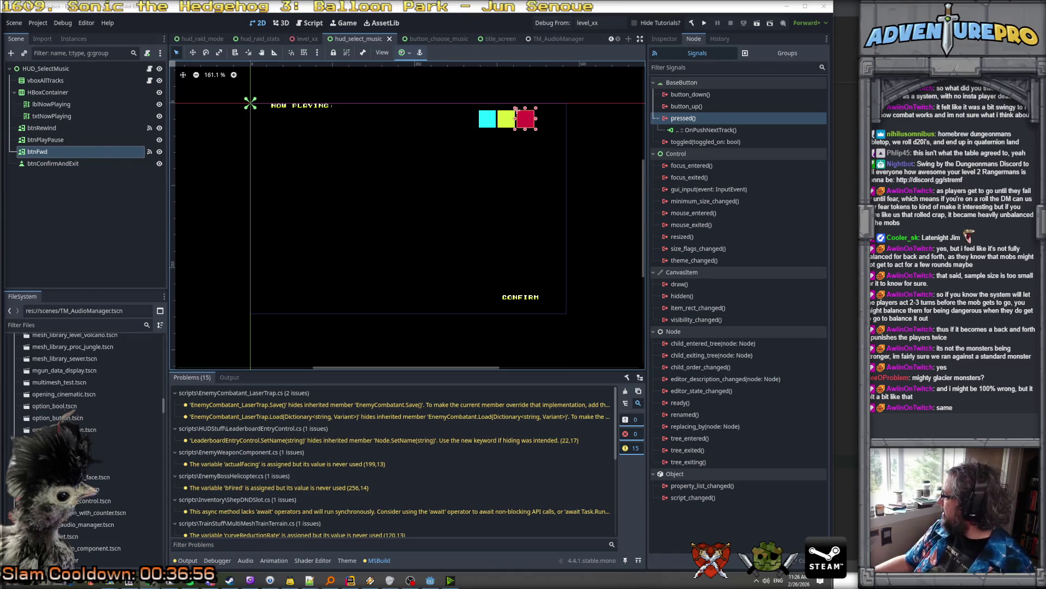
key(alt+Tab)
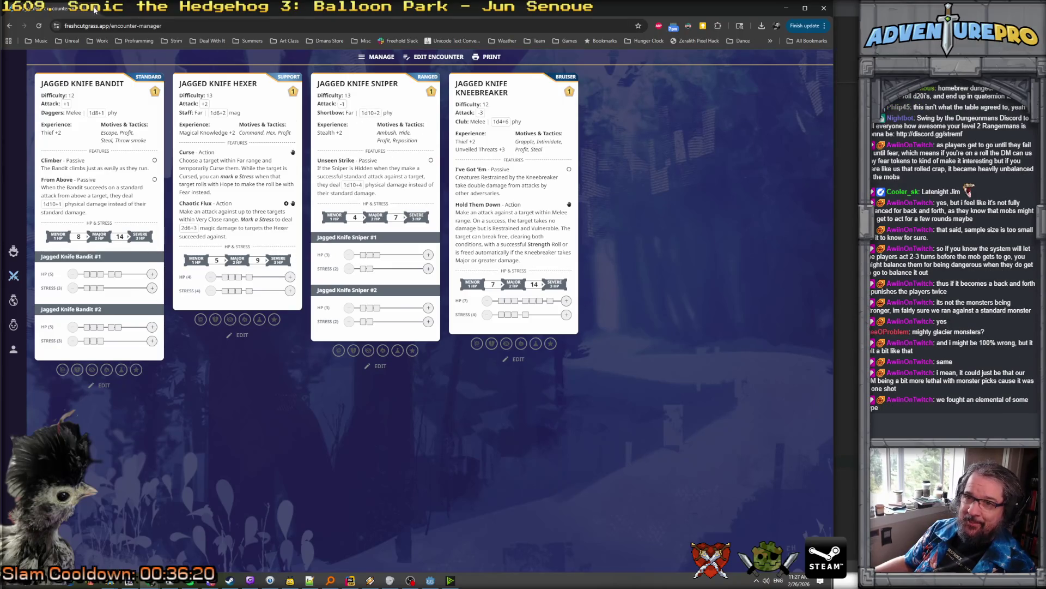
key(alt+Tab)
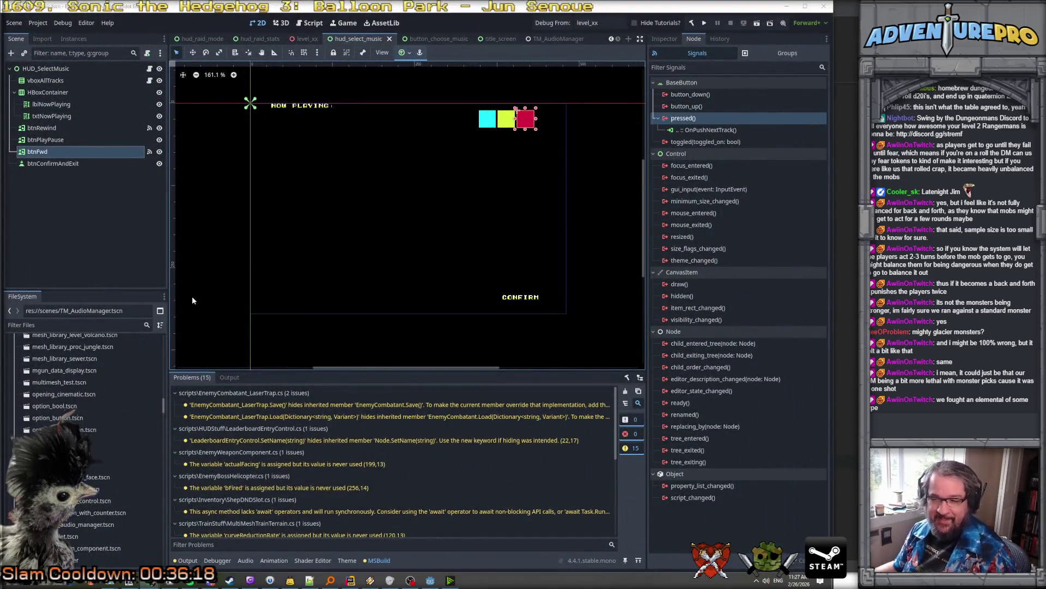
Connect btnPlayPause's pressed() signal to OnPushPlayPause, then bring Aseprite's Sprite-0002 forward
click(506, 118)
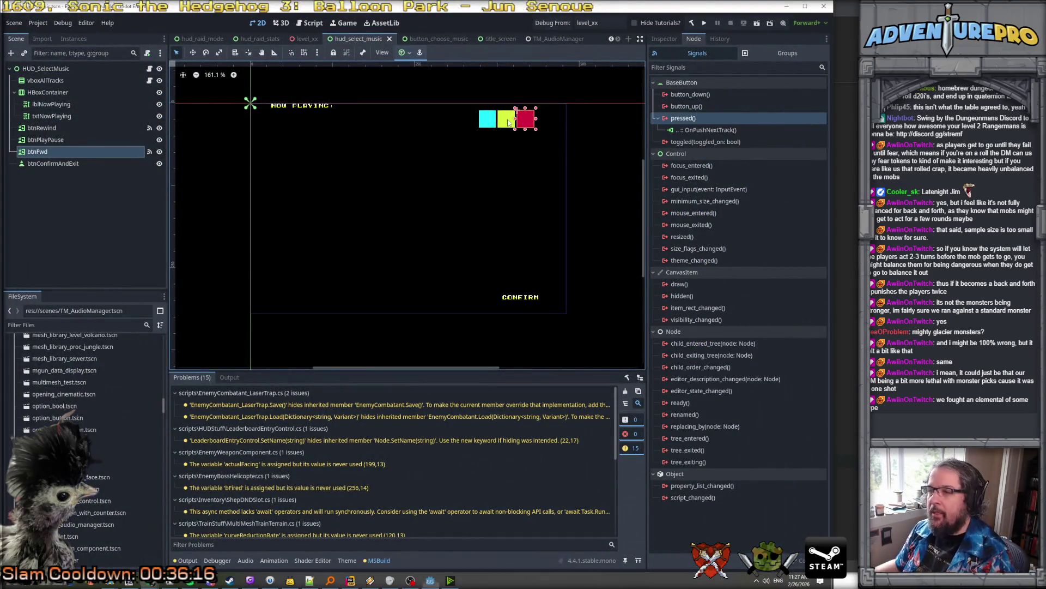
double_click(684, 117)
click(716, 355)
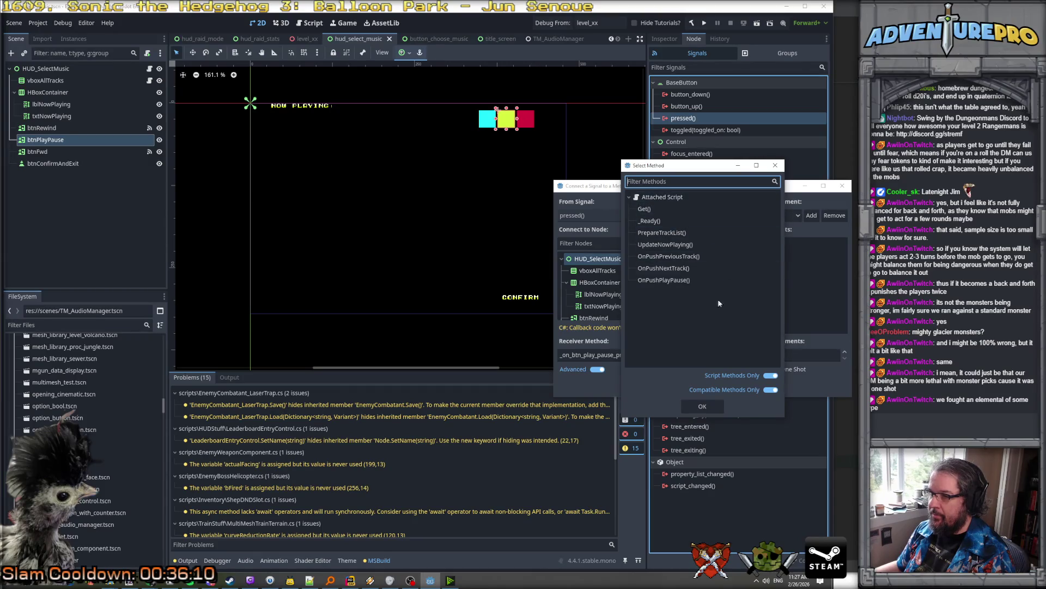
click(688, 279)
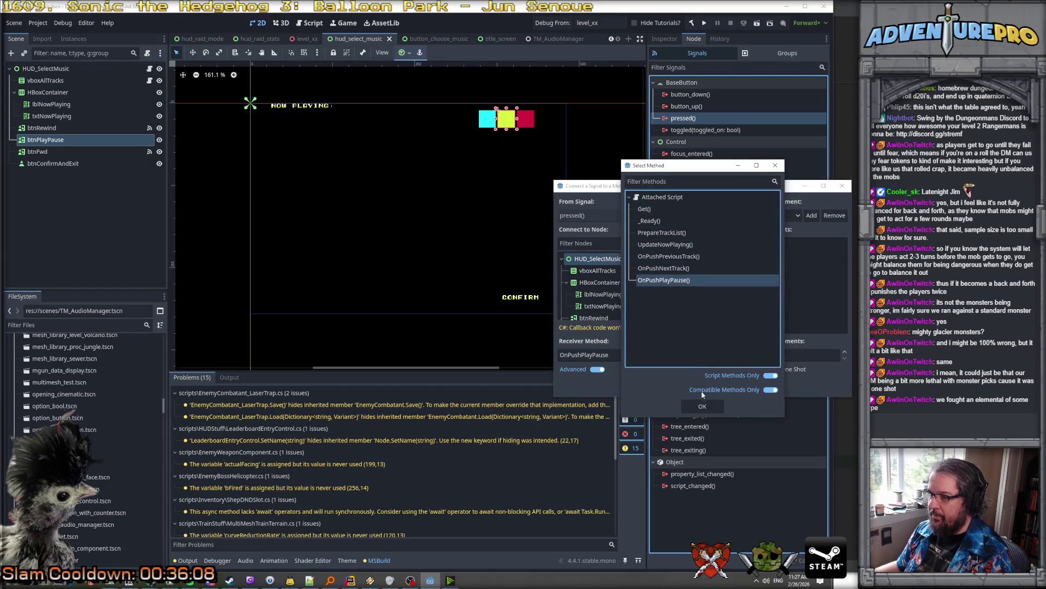
click(701, 406)
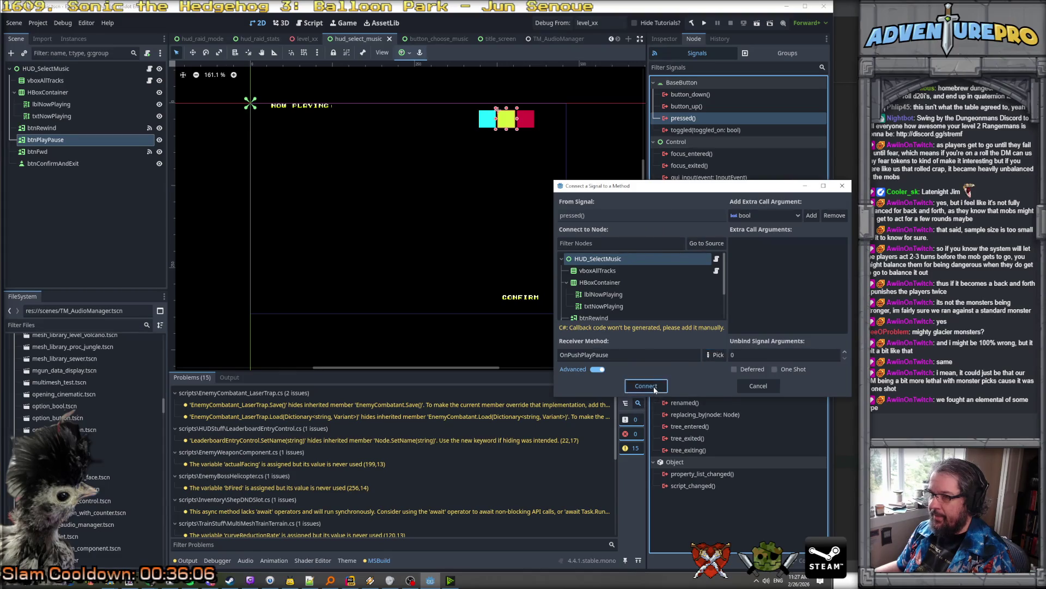
click(654, 388)
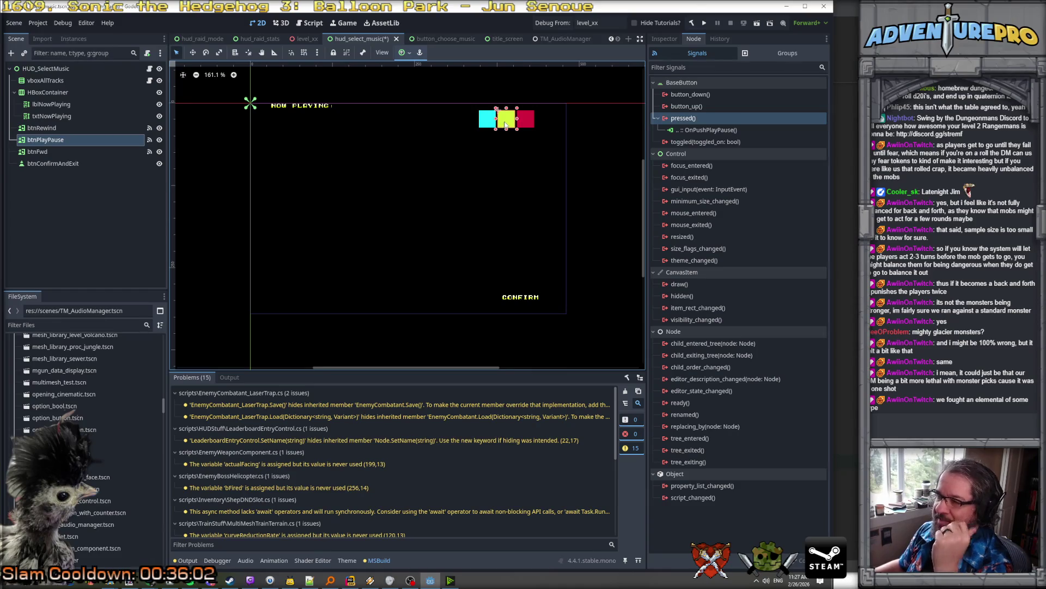
mouse_move(205, 580)
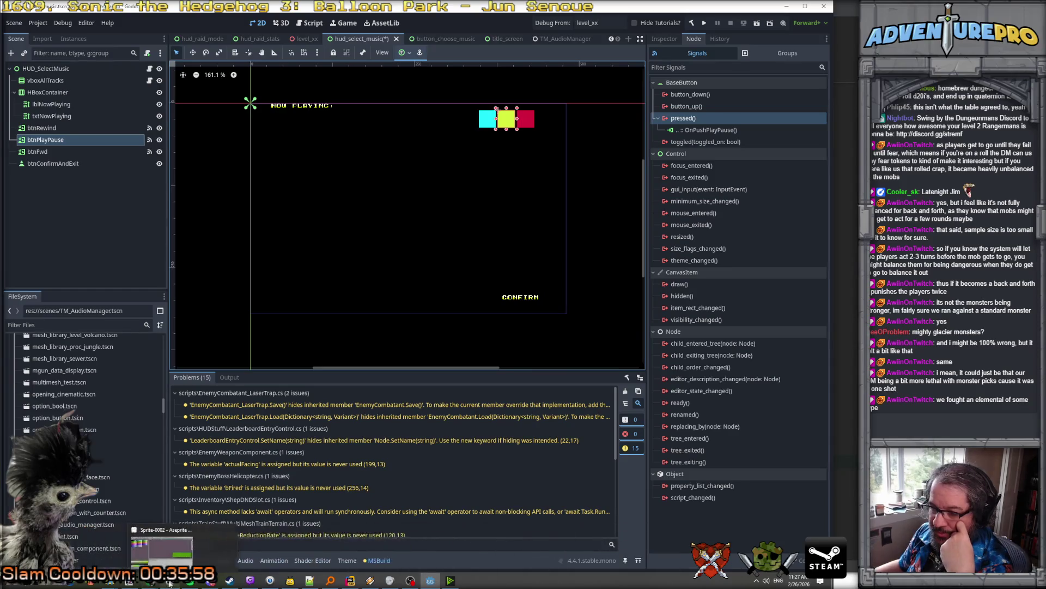
click(206, 545)
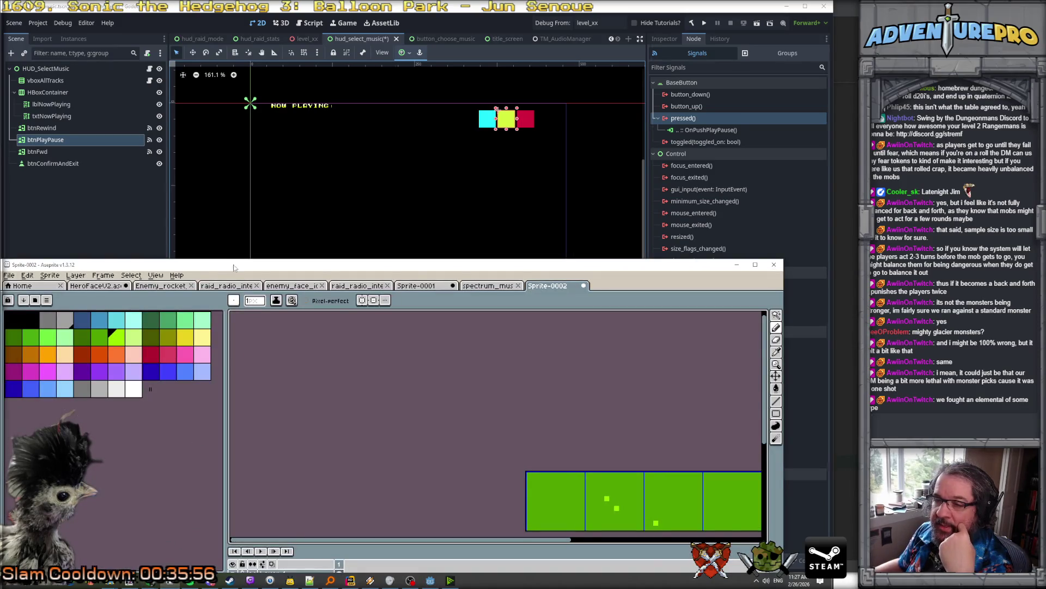
Maximize Aseprite and create a new 16×16 sprite
double_click(234, 265)
click(9, 16)
click(22, 26)
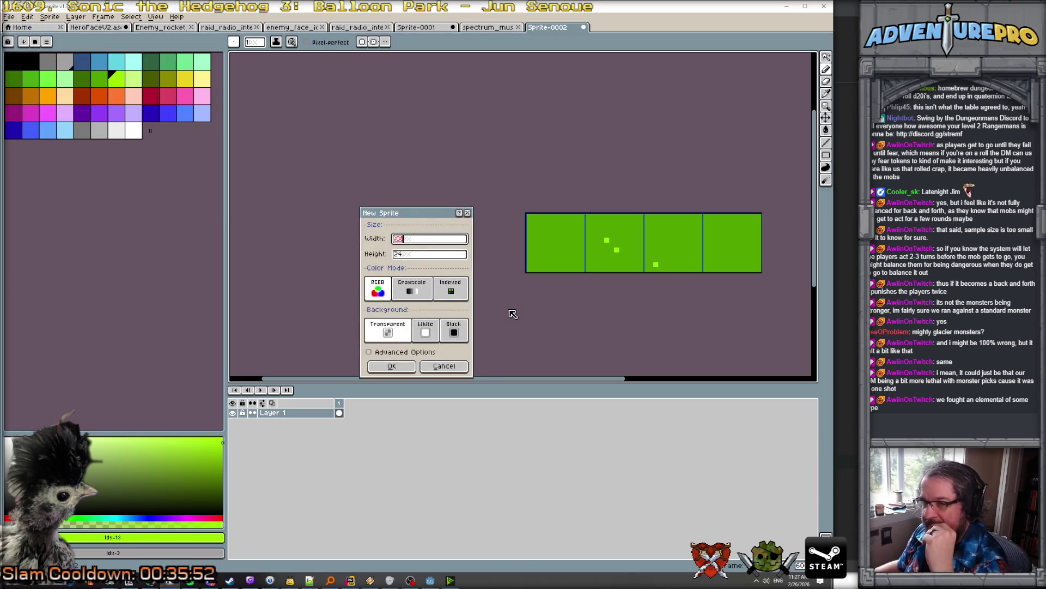
text(16)
key(Tab)
text(16)
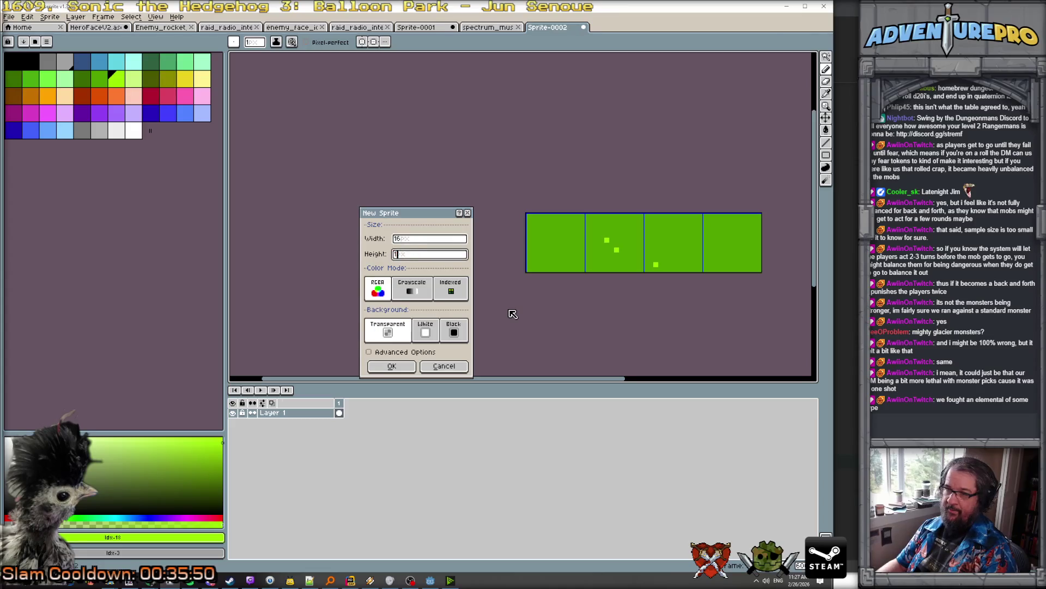
key(Return)
Load the gen512_eotc palette preset for the sprite
scroll(531, 235, up, 5)
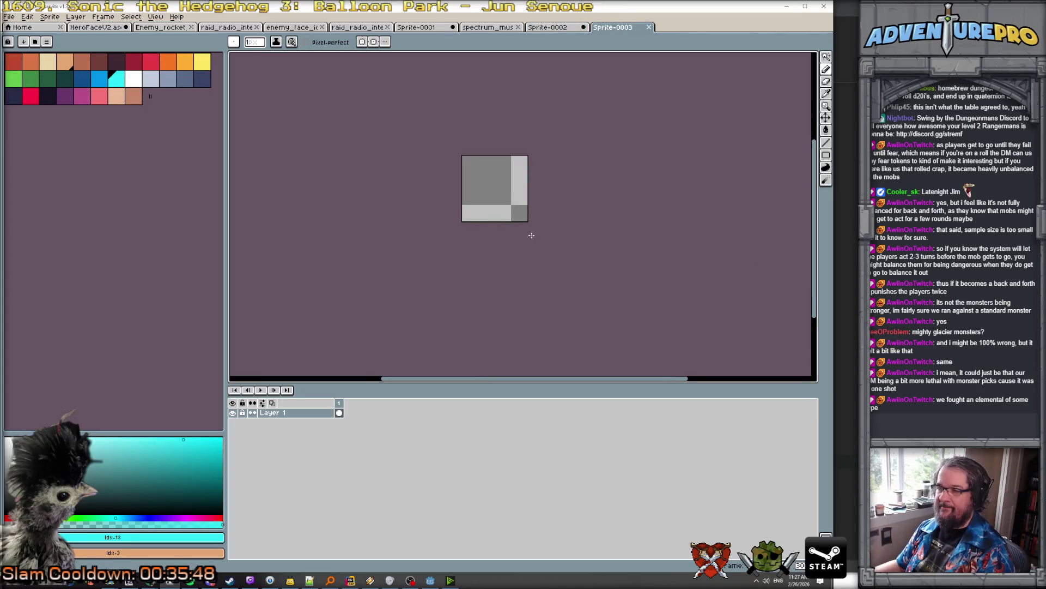
click(35, 42)
scroll(90, 283, down, 5)
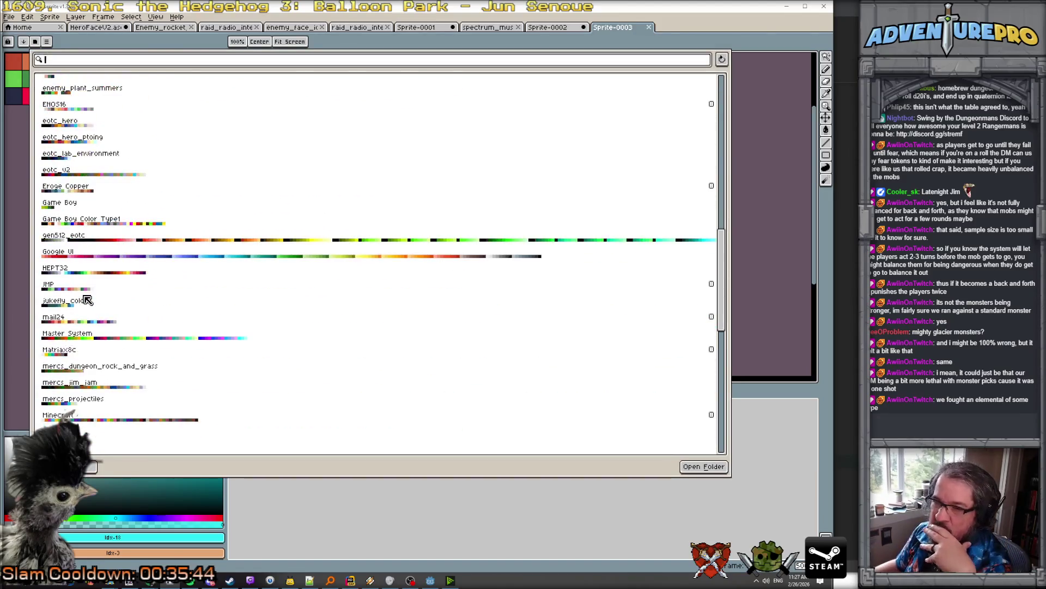
scroll(87, 273, down, 3)
click(97, 206)
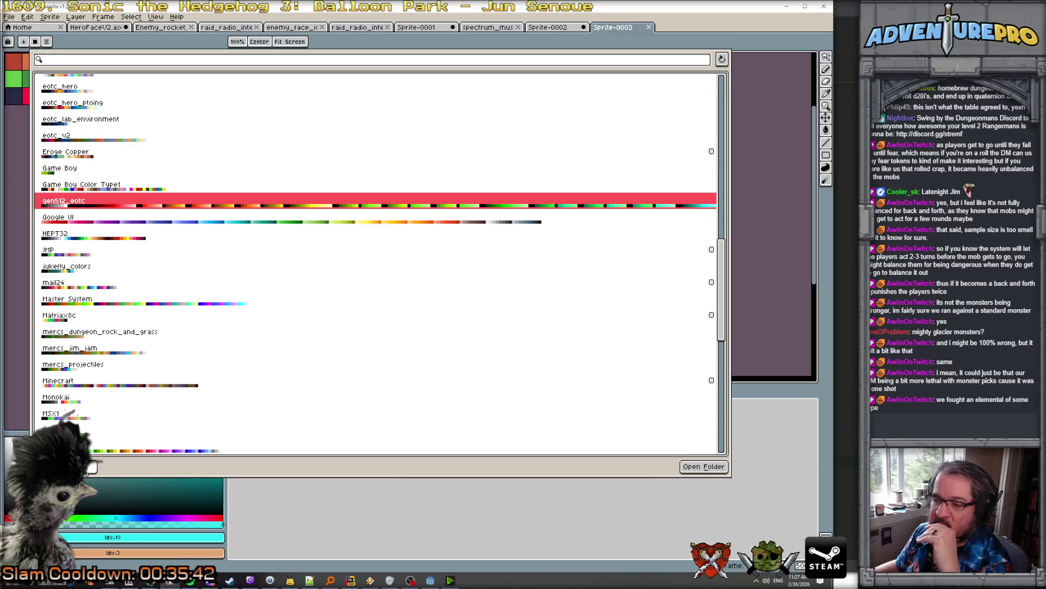
click(88, 467)
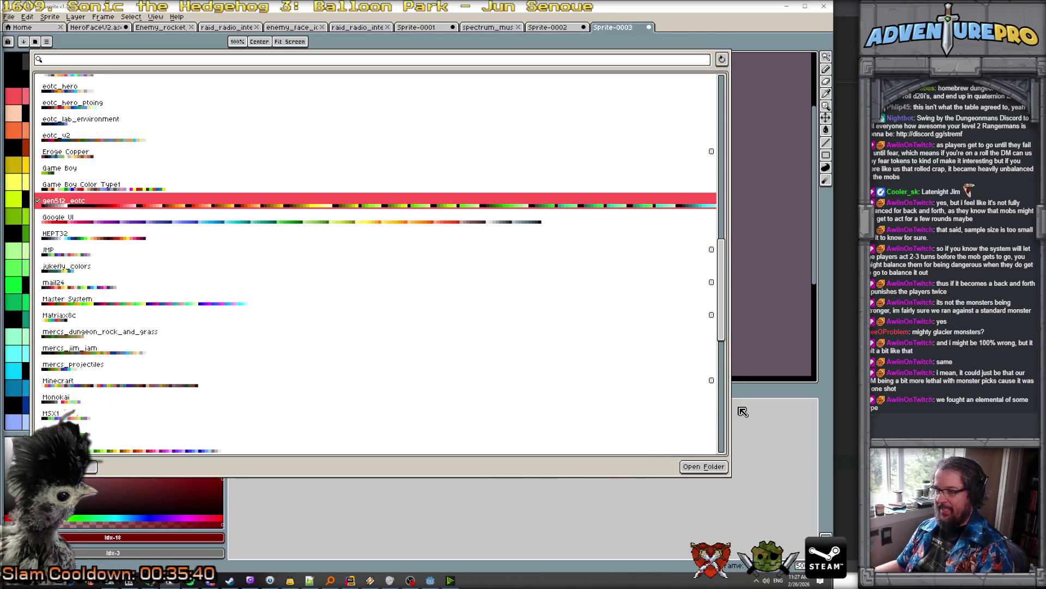
click(783, 321)
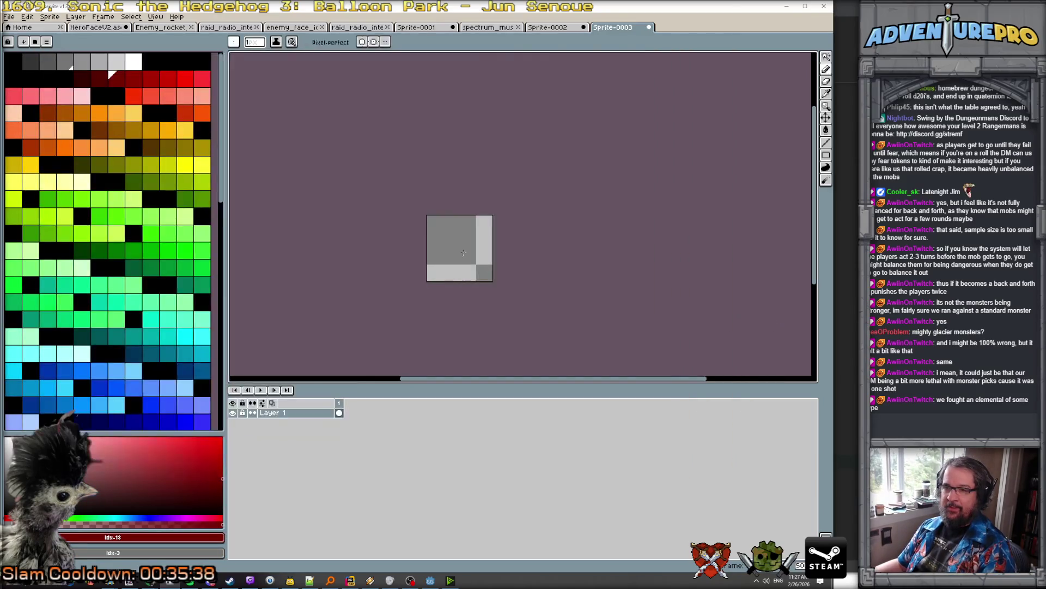
Bucket-fill the whole canvas with the darkest grey
scroll(202, 250, down, 2)
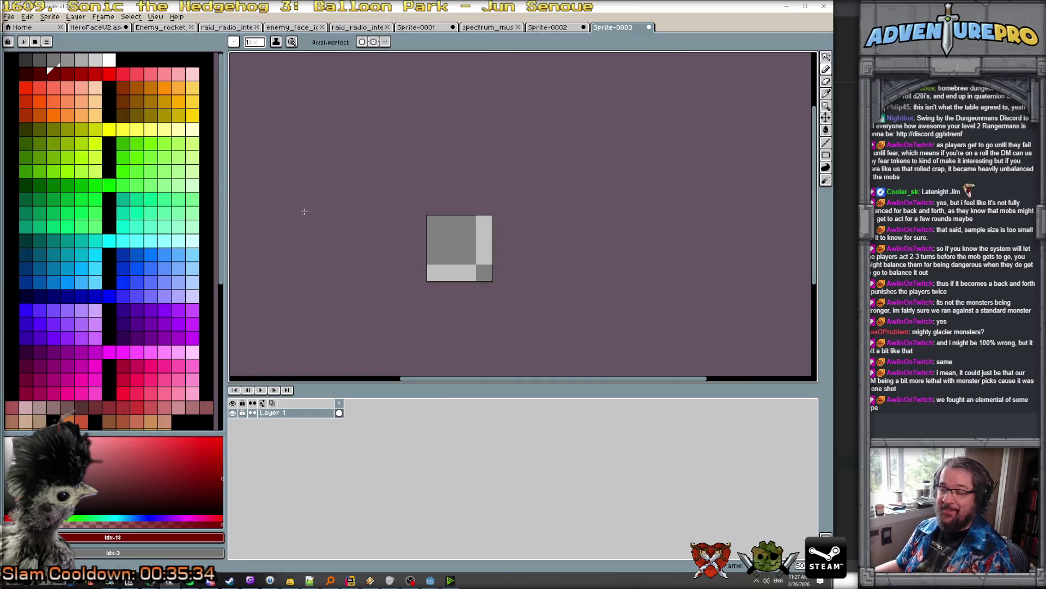
click(25, 60)
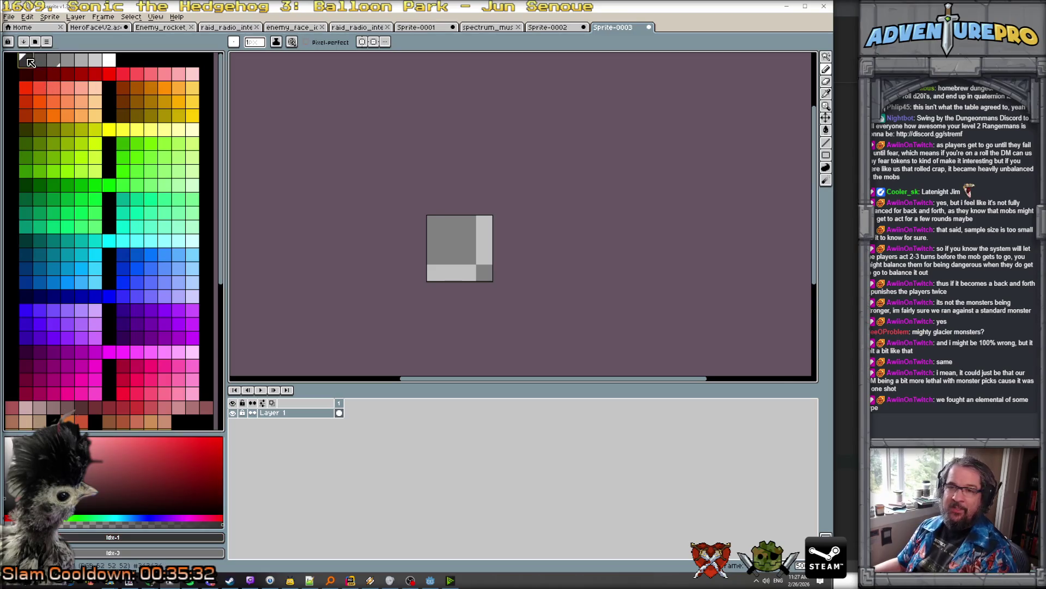
key(g)
click(442, 250)
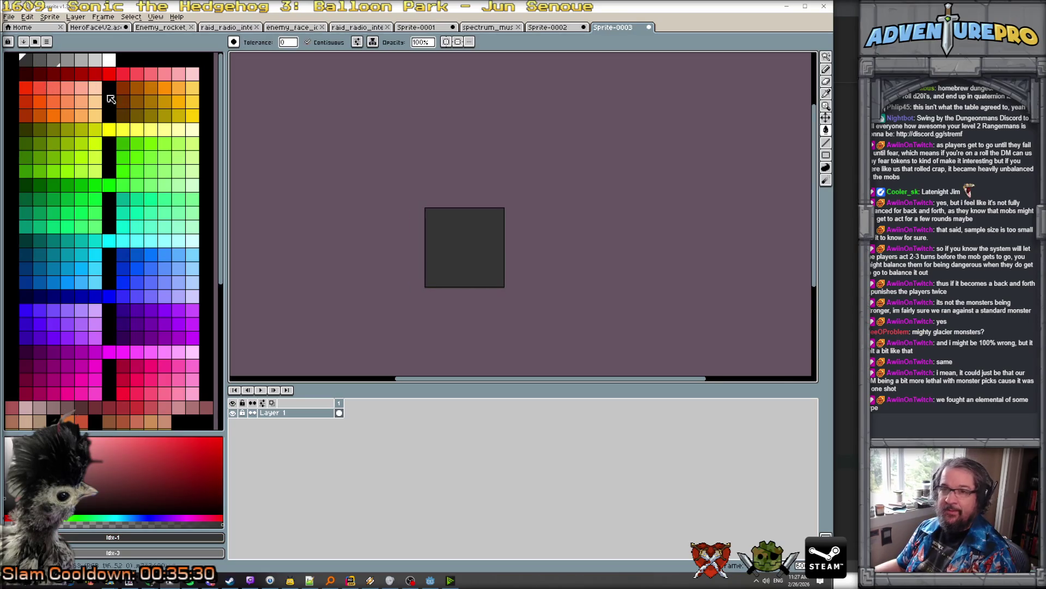
click(40, 60)
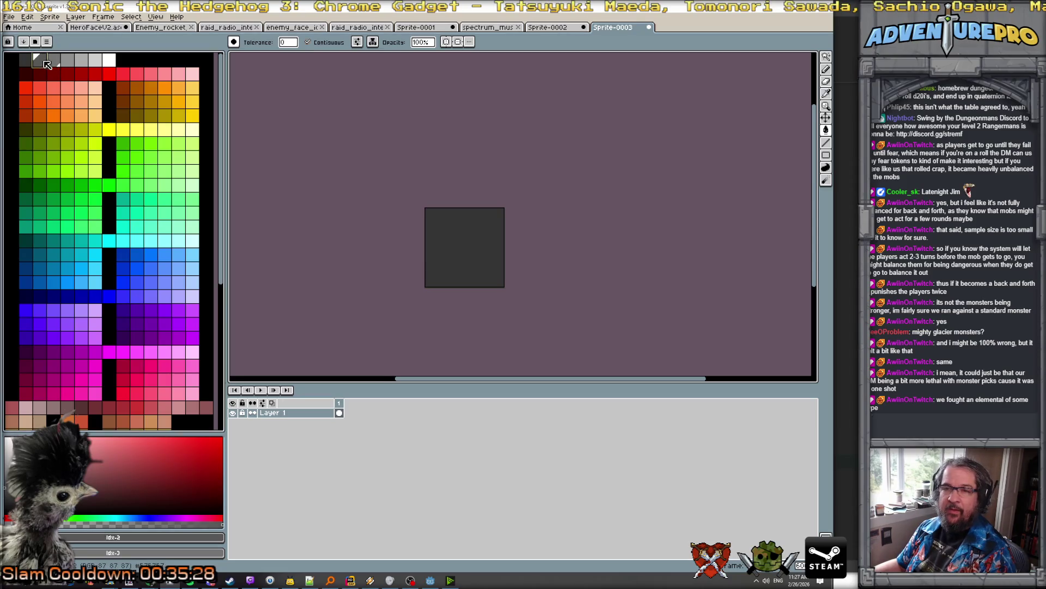
scroll(439, 226, up, 1)
key(b)
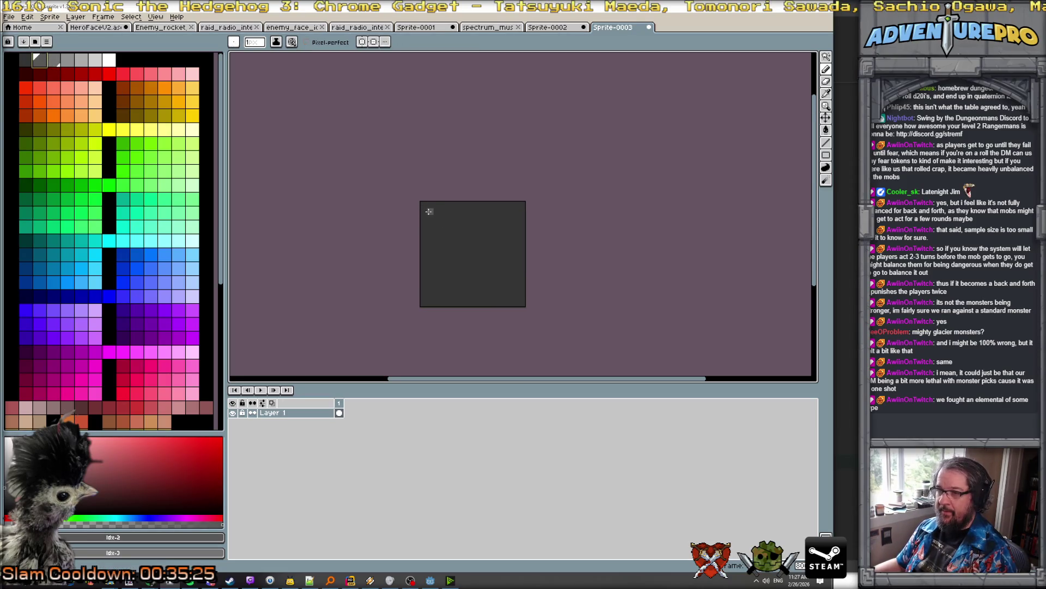
Draw a lighter grey border along all four edges of the sprite
shift+click(515, 211)
shift+click(513, 295)
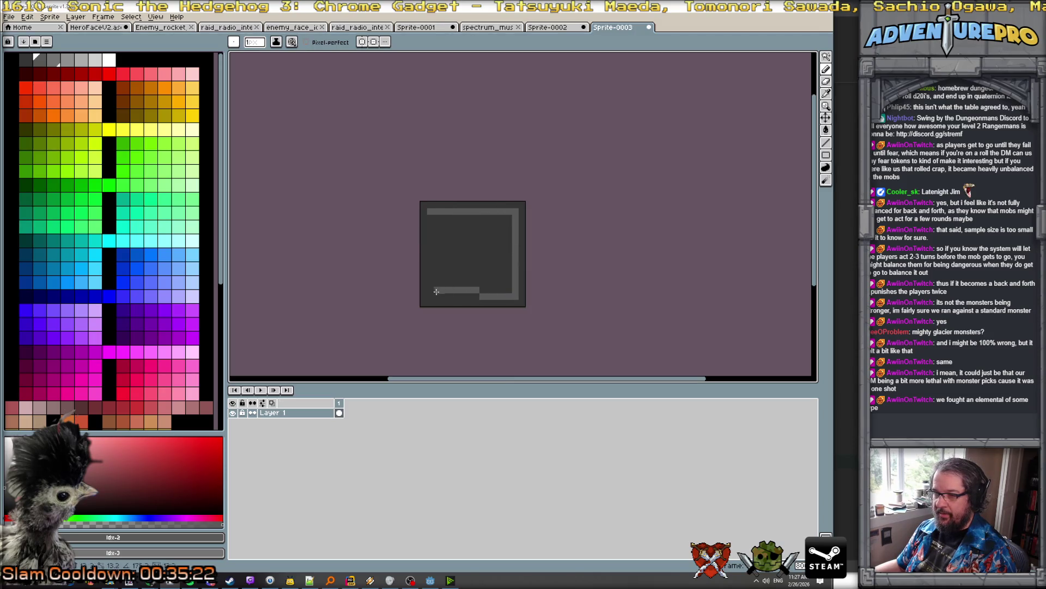
shift+click(430, 295)
shift+click(421, 213)
With horizontal symmetry on, draw two light-grey left-pointing chevrons for the rewind arrow
click(96, 59)
scroll(433, 246, up, 1)
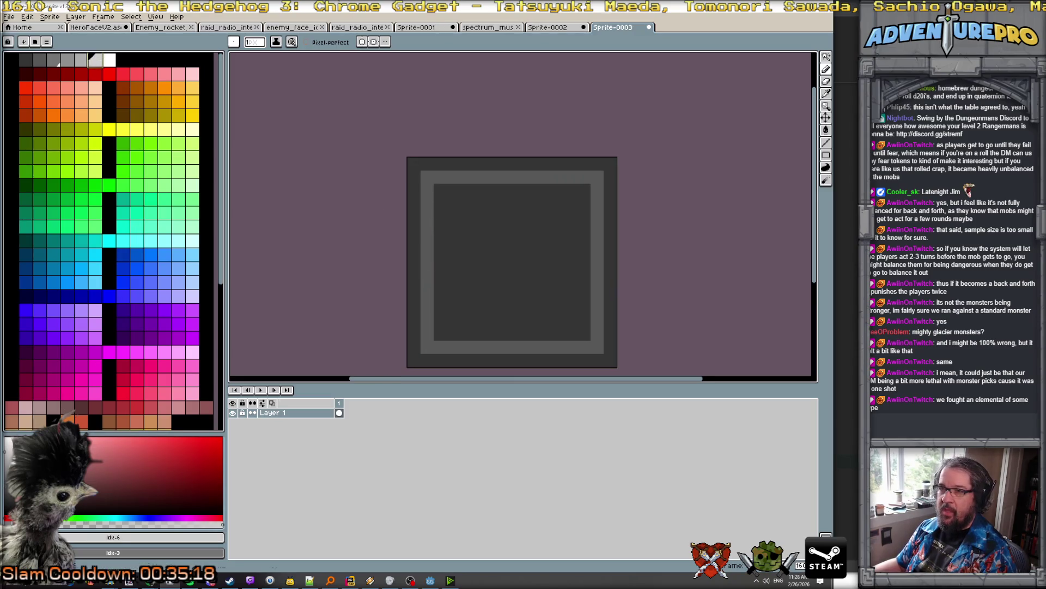
click(373, 42)
click(453, 255)
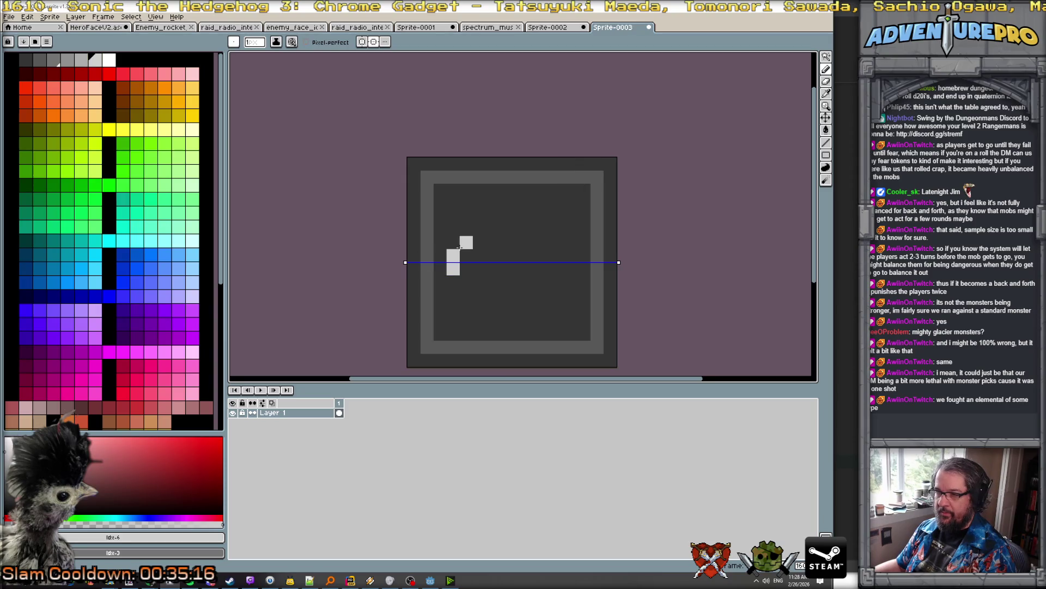
click(479, 229)
click(492, 216)
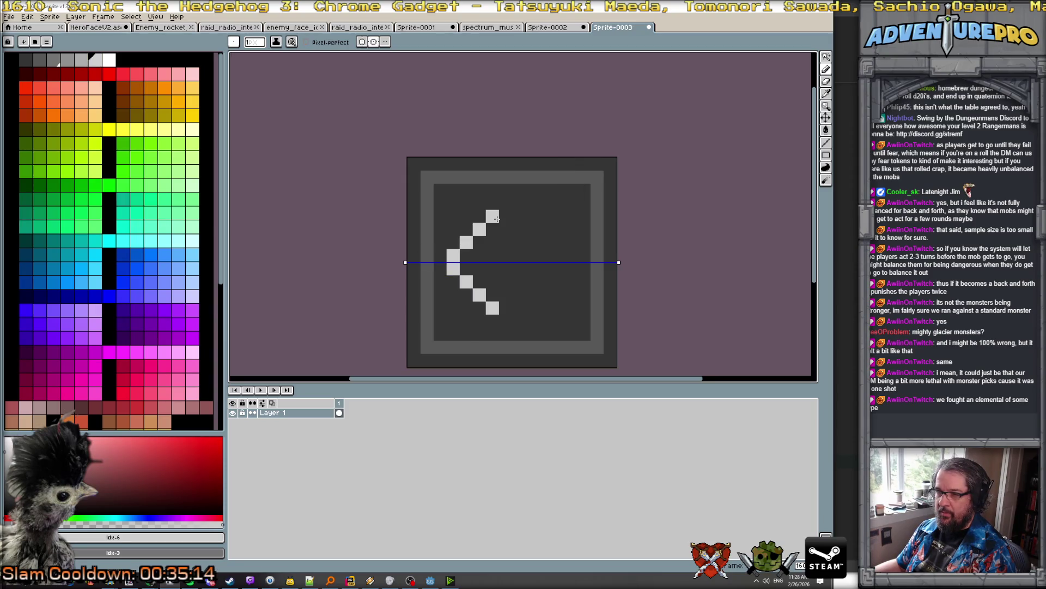
click(505, 255)
click(519, 242)
click(531, 229)
click(545, 215)
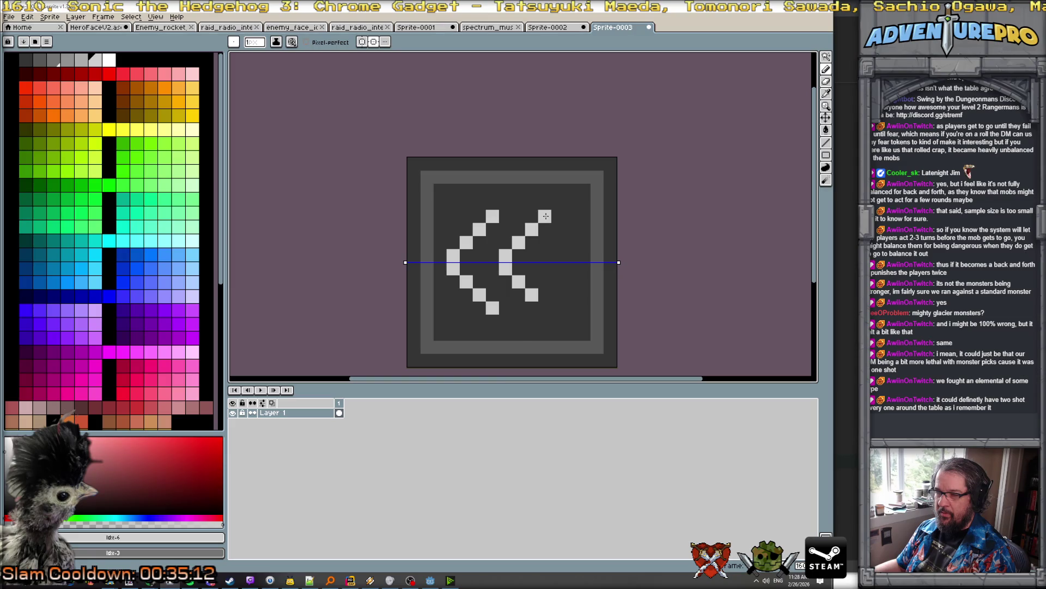
Shade the chevrons' tips and diagonals with mid grey
click(81, 59)
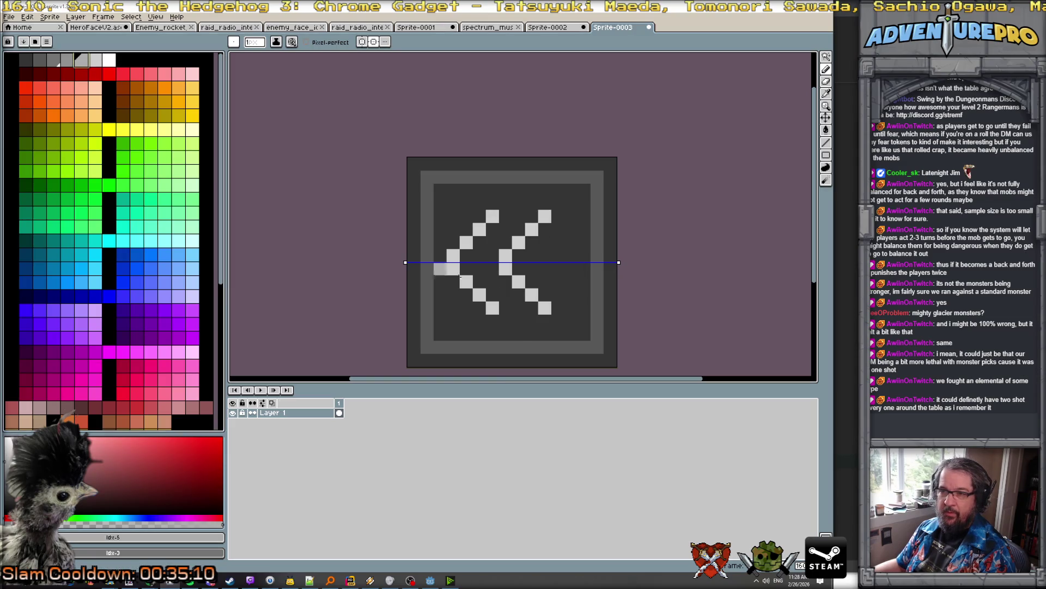
click(467, 256)
click(479, 242)
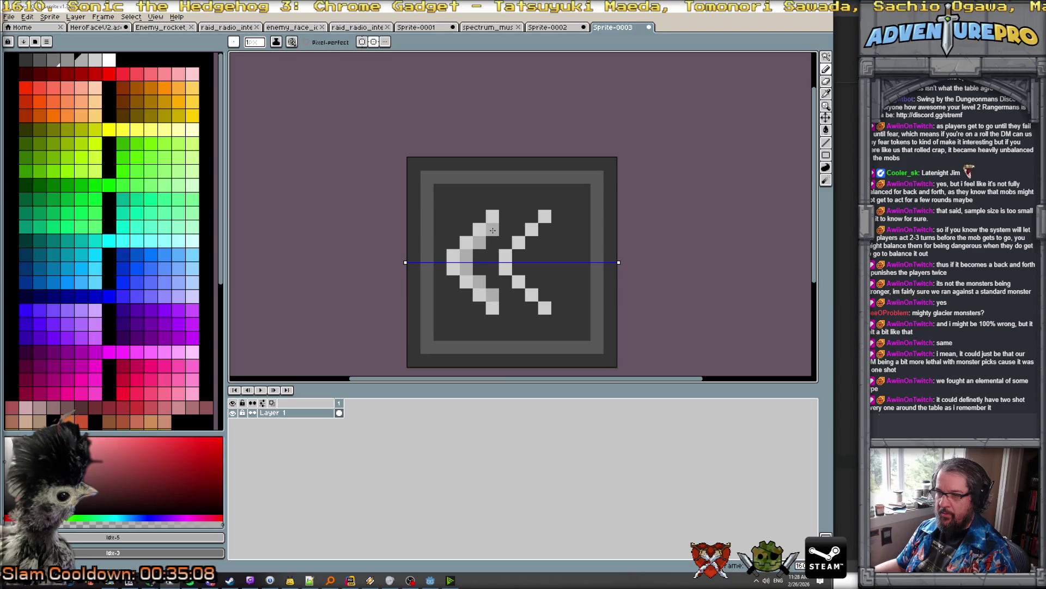
click(505, 215)
mouse_move(558, 307)
mouse_down()
mouse_move(544, 282)
mouse_move(523, 270)
mouse_up()
scroll(522, 270, down, 6)
scroll(547, 281, up, 2)
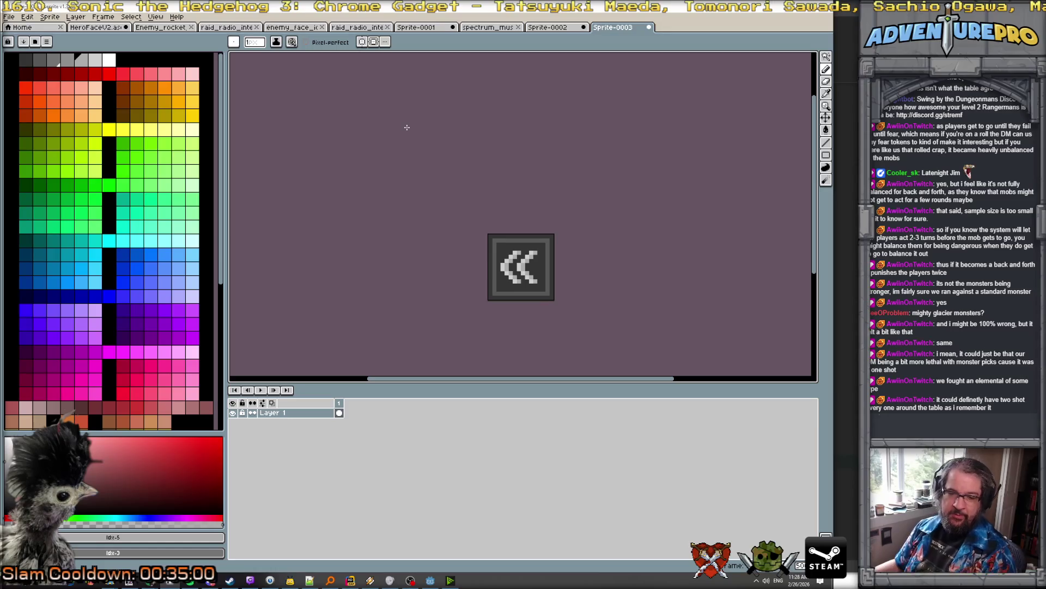
Recolour the leading left-edge pixels of both chevrons yellow
scroll(535, 248, up, 2)
scroll(535, 248, down, 2)
scroll(534, 249, up, 6)
scroll(535, 249, down, 5)
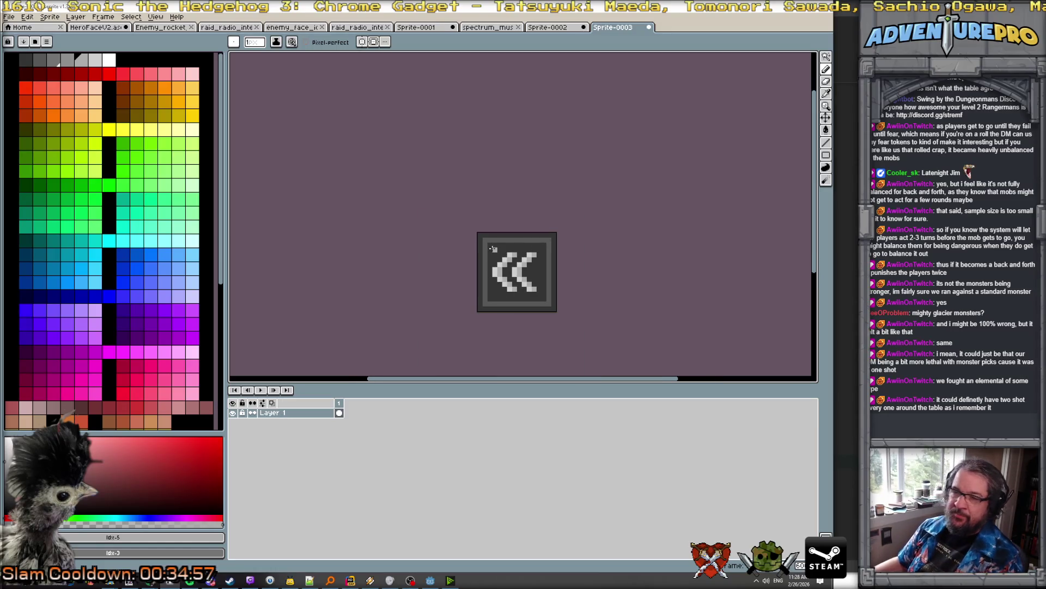
click(164, 130)
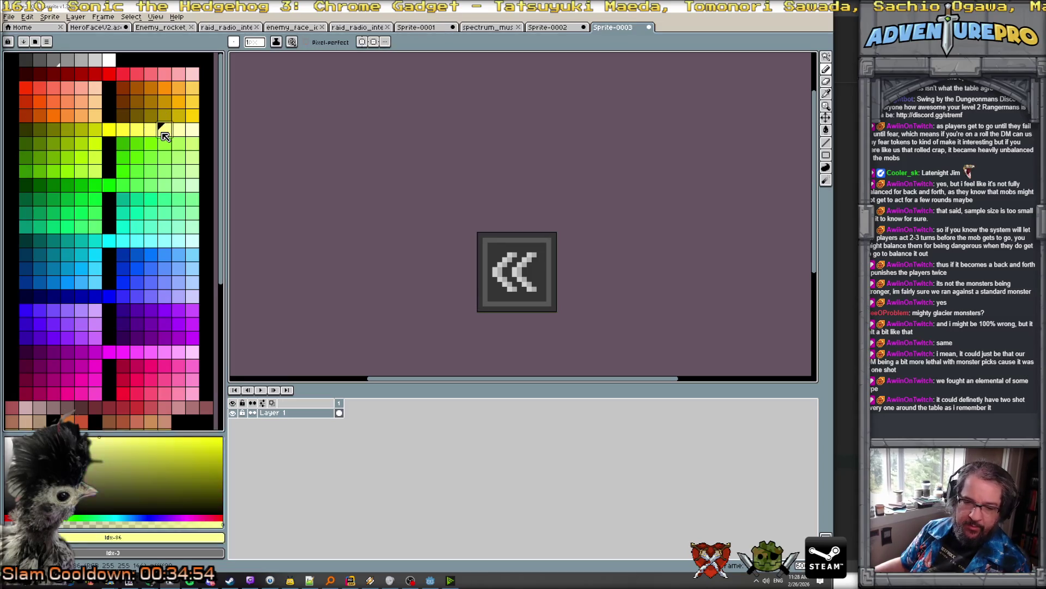
scroll(453, 264, up, 3)
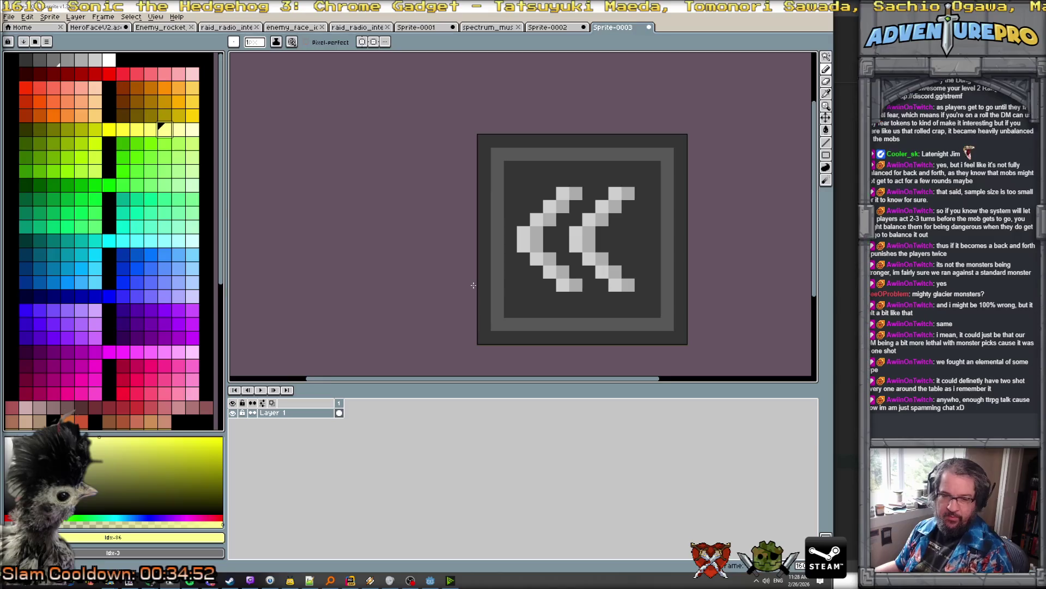
scroll(473, 285, down, 1)
scroll(430, 267, right, 4)
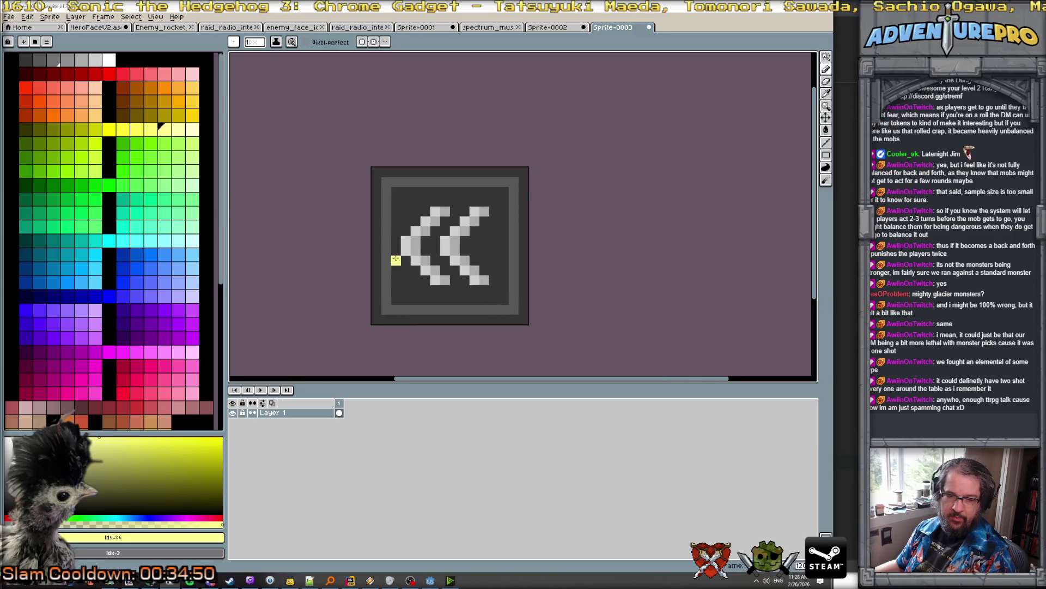
scroll(386, 249, up, 1)
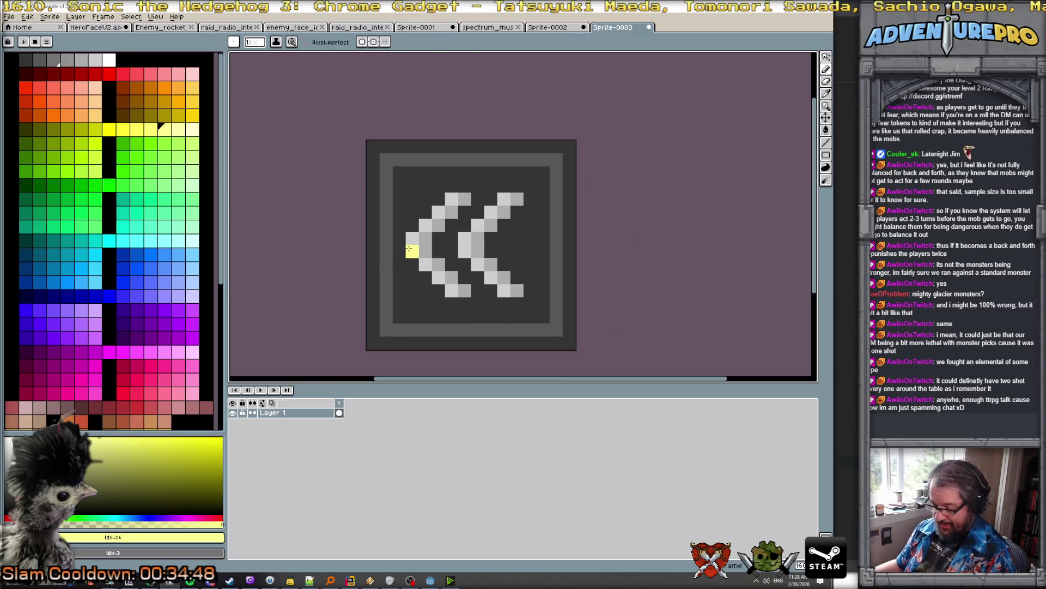
key(g)
click(409, 249)
click(467, 251)
click(426, 265)
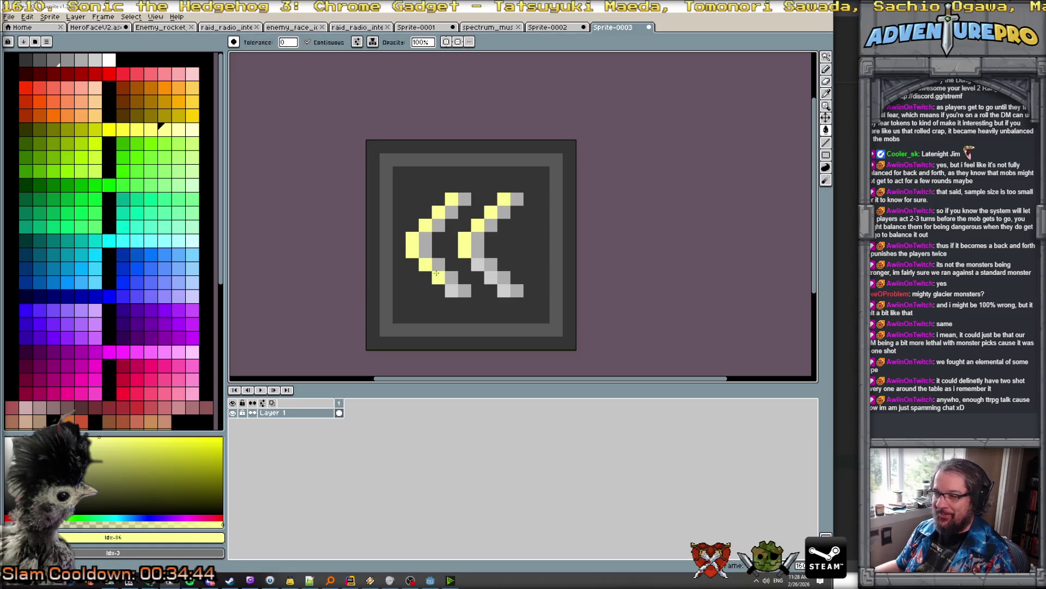
Turn the chevrons' lower diagonal pixels yellow as well
click(452, 290)
click(491, 277)
click(504, 290)
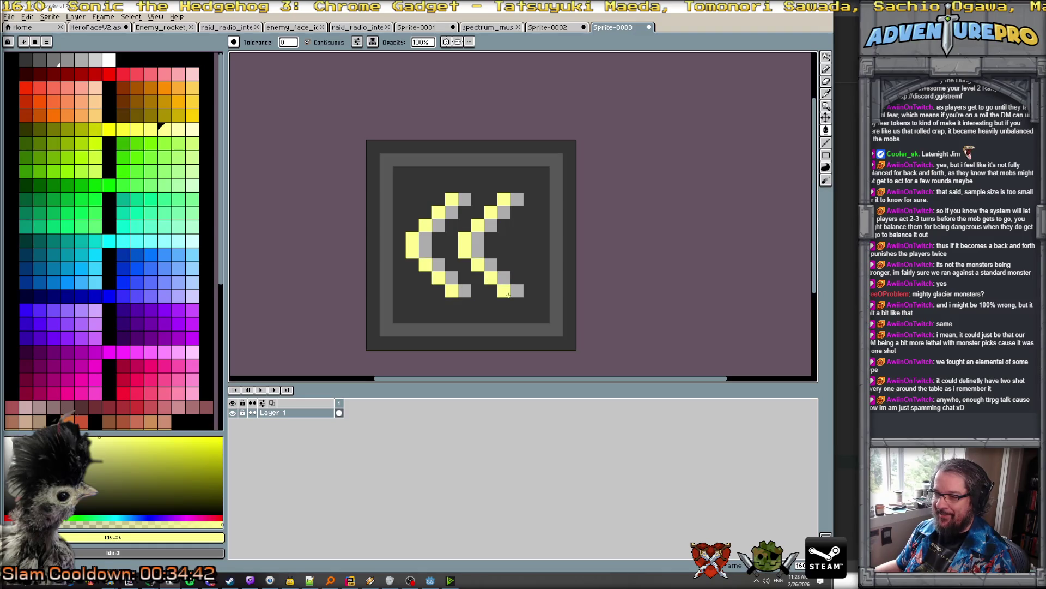
scroll(531, 296, down, 3)
scroll(586, 303, down, 3)
scroll(588, 306, up, 2)
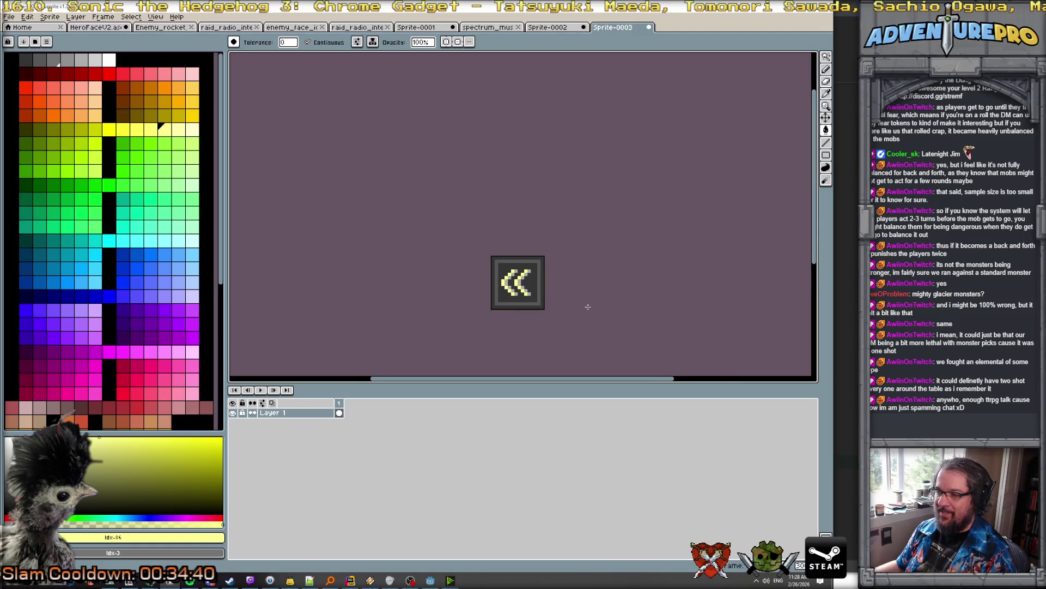
scroll(587, 307, up, 3)
scroll(588, 307, down, 1)
scroll(588, 307, up, 1)
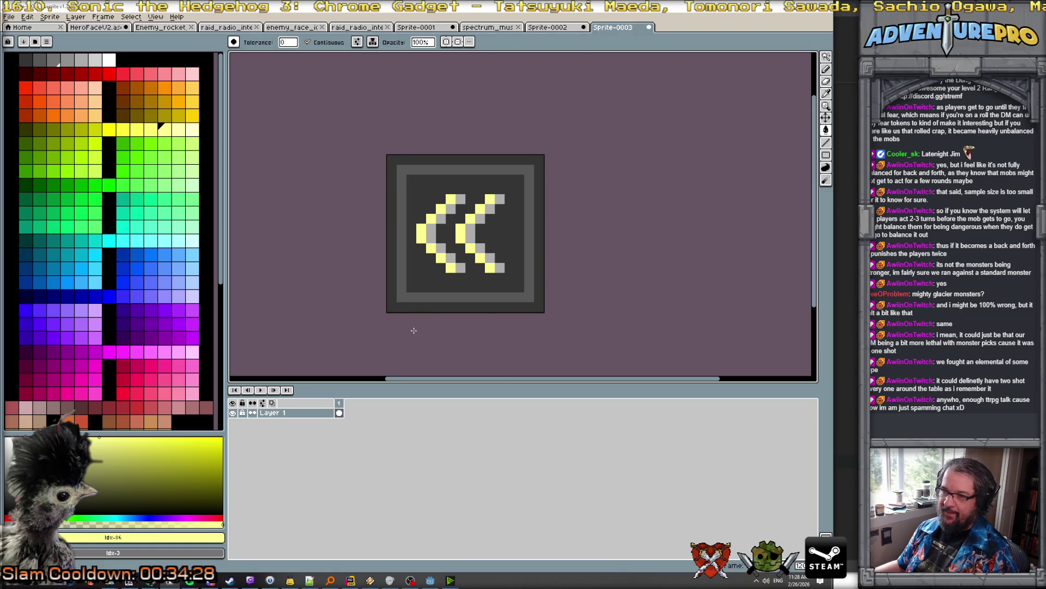
Restore the yellow pixel edits and fill the right rewind icon's border darker yellow
key(ctrl+z)
key(ctrl+z)
key(ctrl+z)
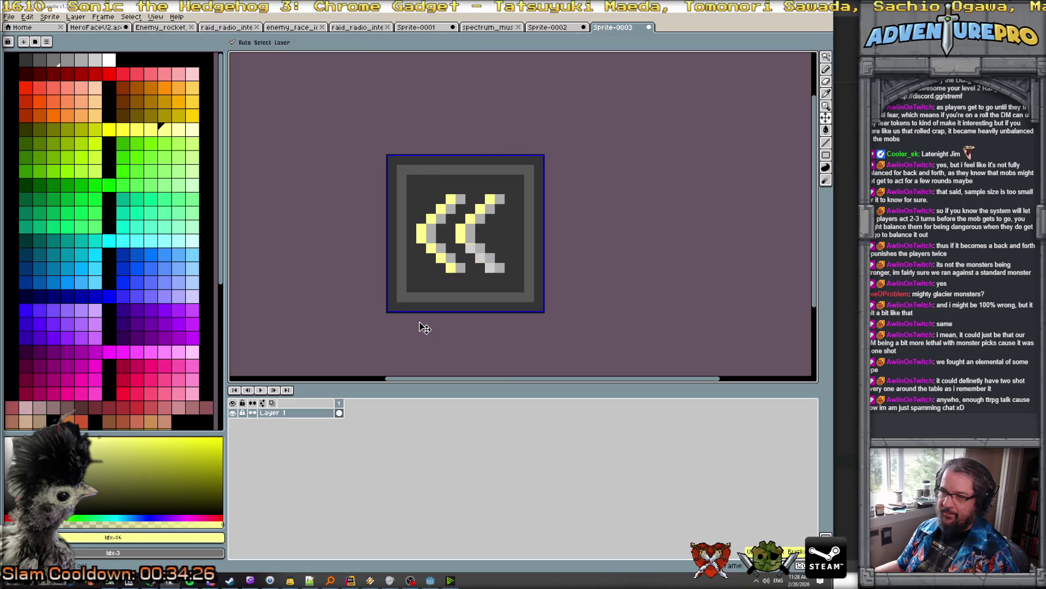
key(ctrl+y)
key(ctrl+y)
key(ctrl+y)
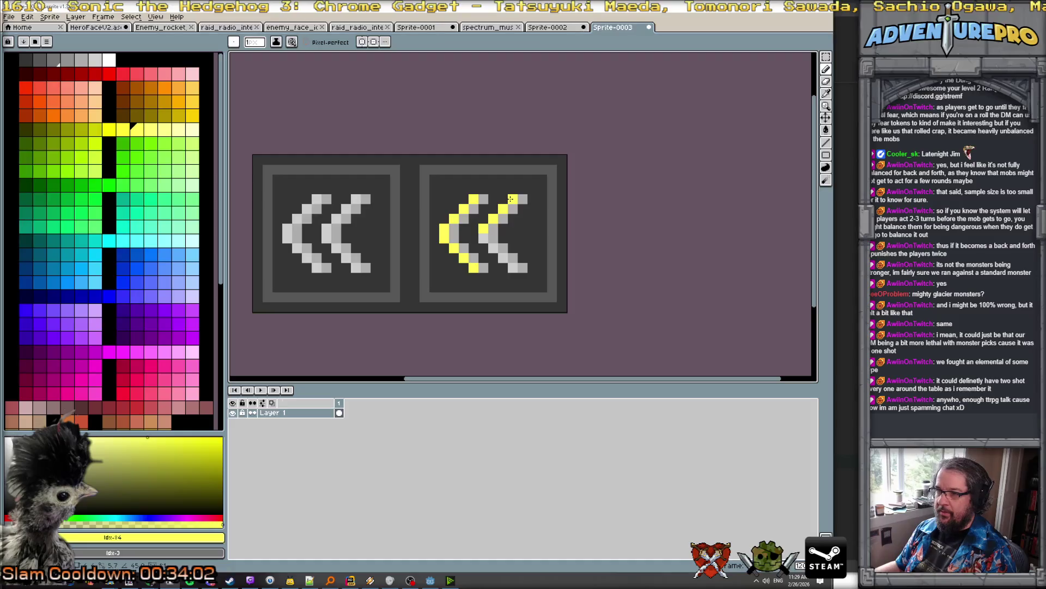
key(ctrl+y)
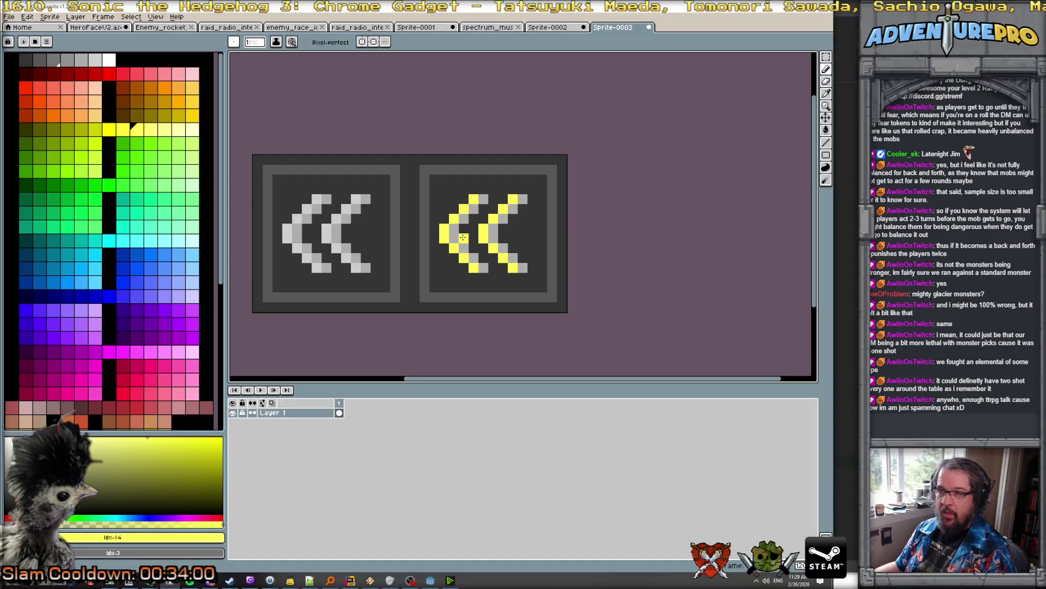
key(g)
click(424, 177)
scroll(495, 234, down, 4)
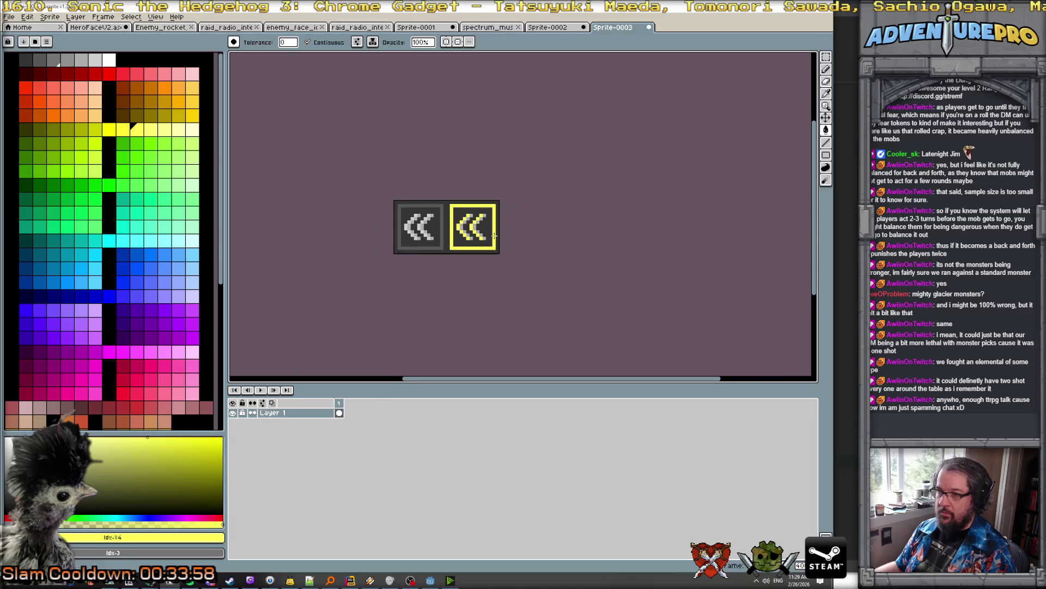
scroll(469, 223, up, 2)
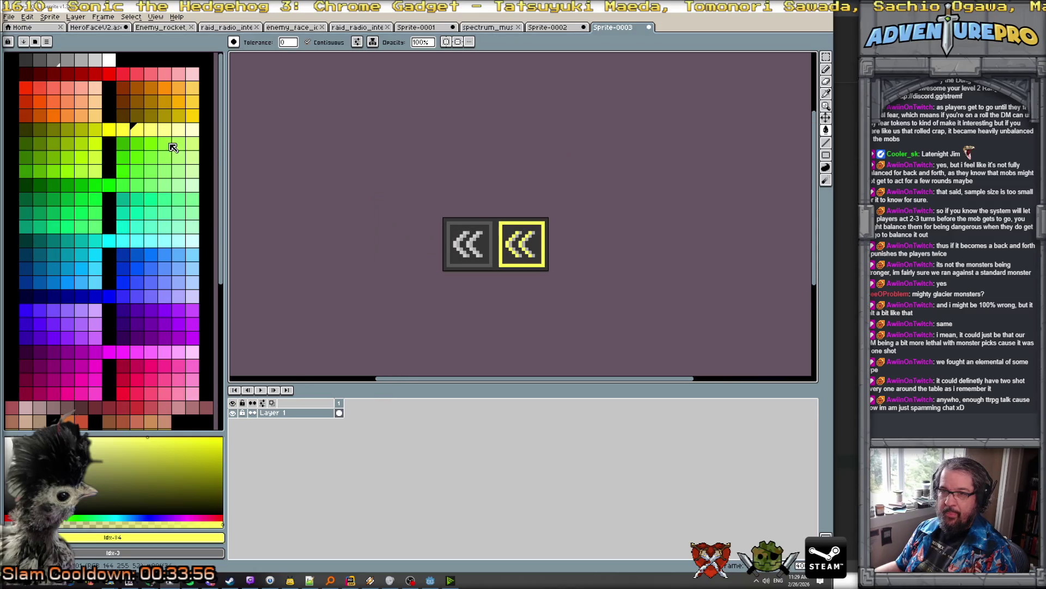
click(95, 129)
click(500, 240)
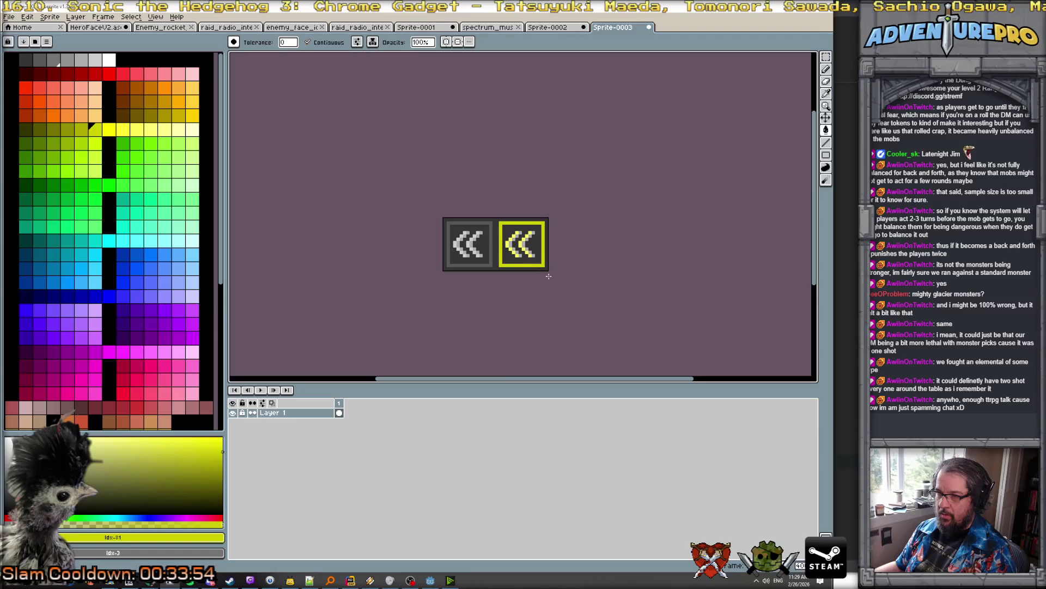
scroll(525, 259, down, 2)
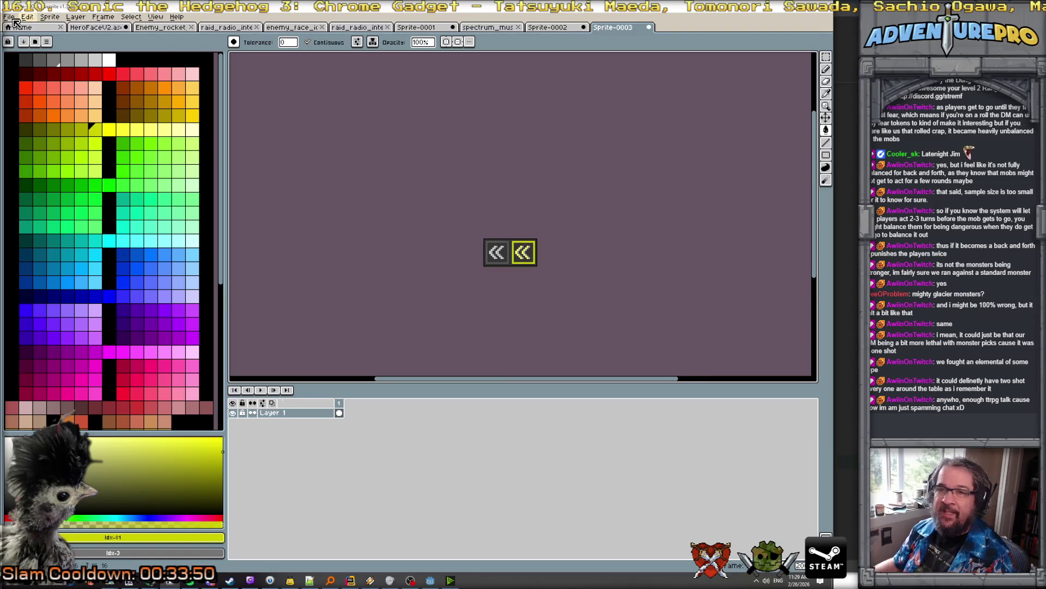
Extend the canvas height to 32 pixels in Canvas Size
click(50, 16)
click(67, 71)
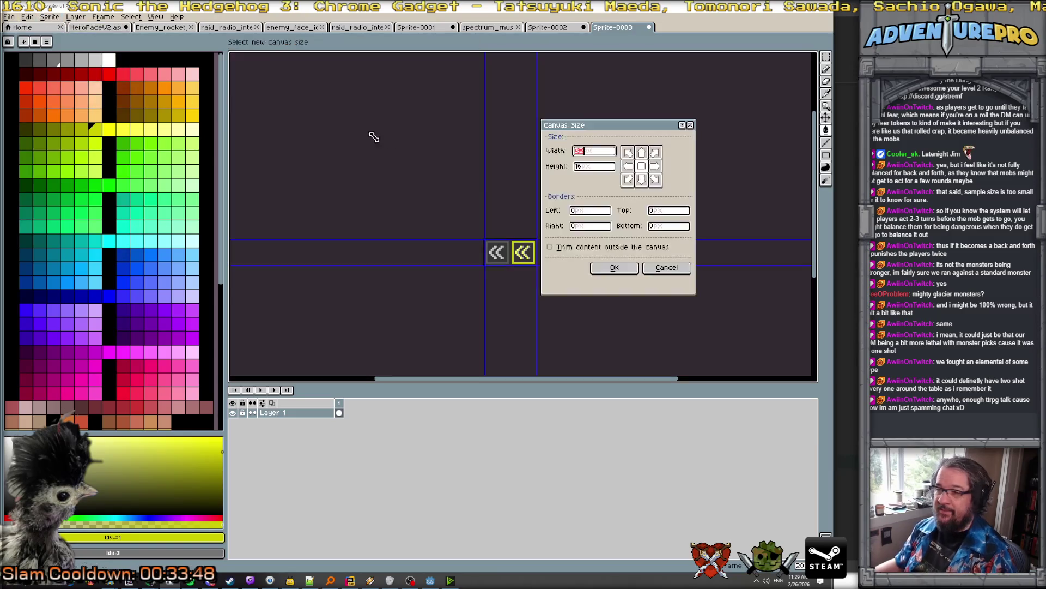
key(Tab)
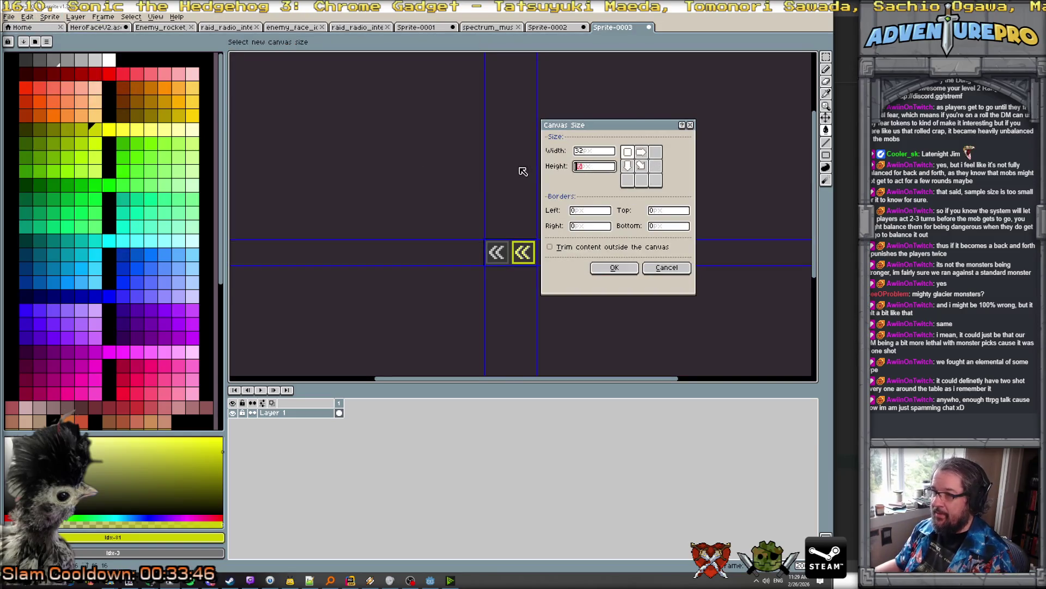
text(32)
key(Return)
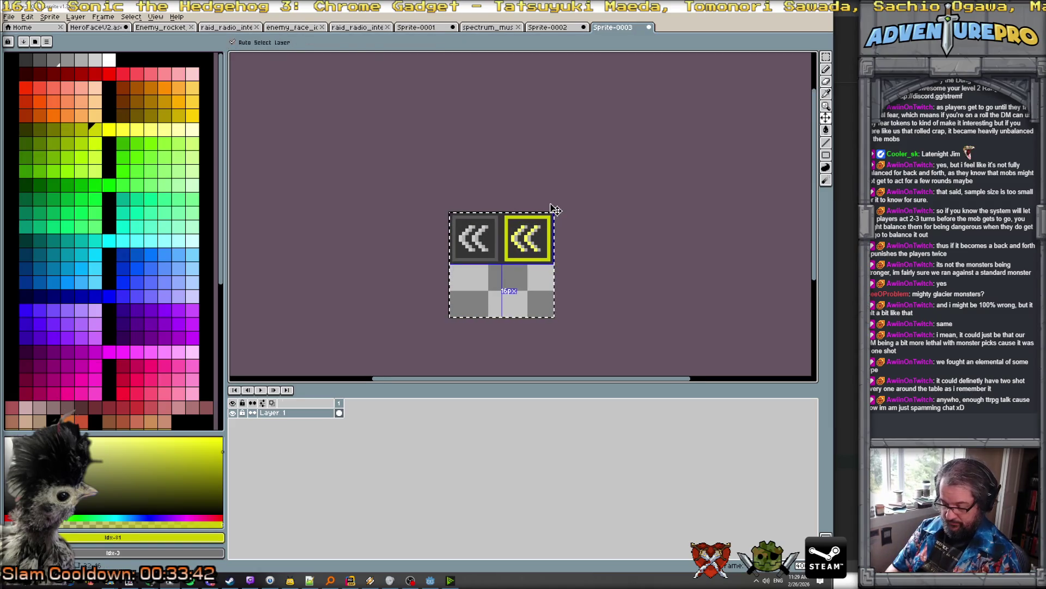
key(g)
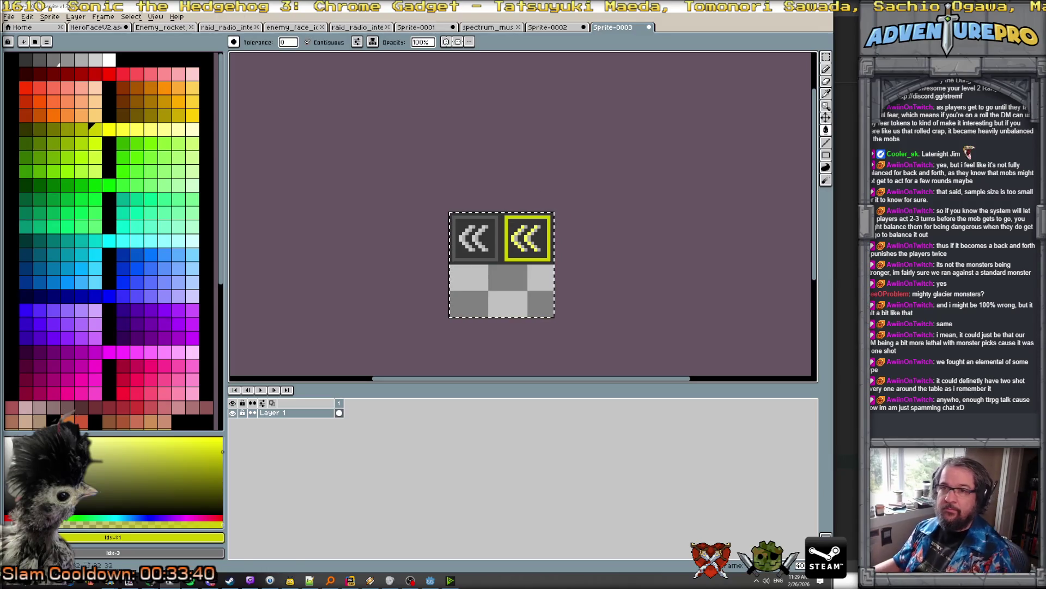
click(85, 17)
Add Layer 2 and paste a copy of the rewind icons into the bottom row
mouse_move(109, 69)
click(174, 69)
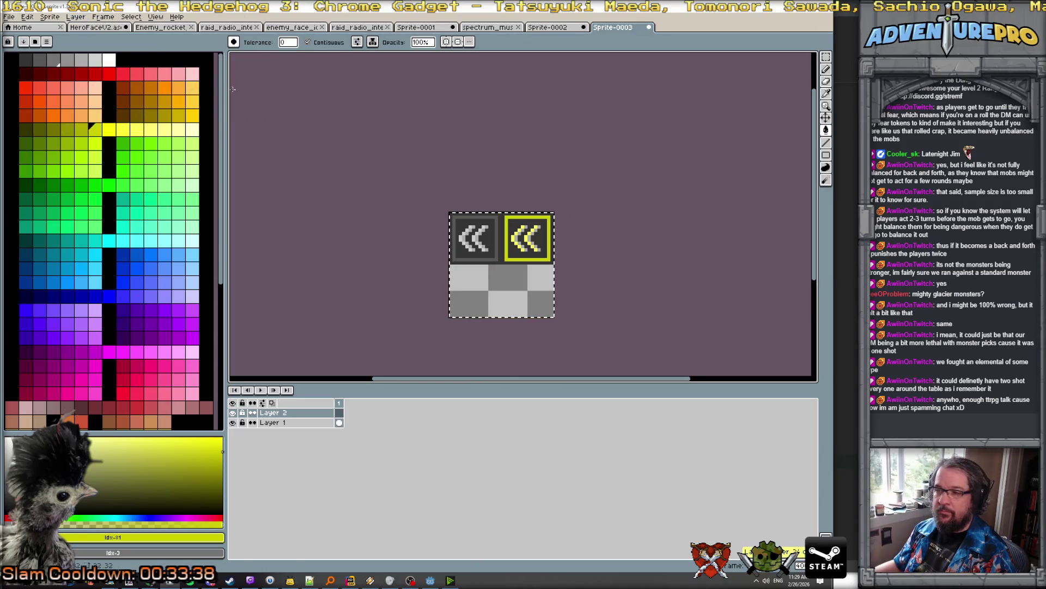
click(75, 17)
click(27, 17)
click(76, 146)
drag(502, 246, 503, 308)
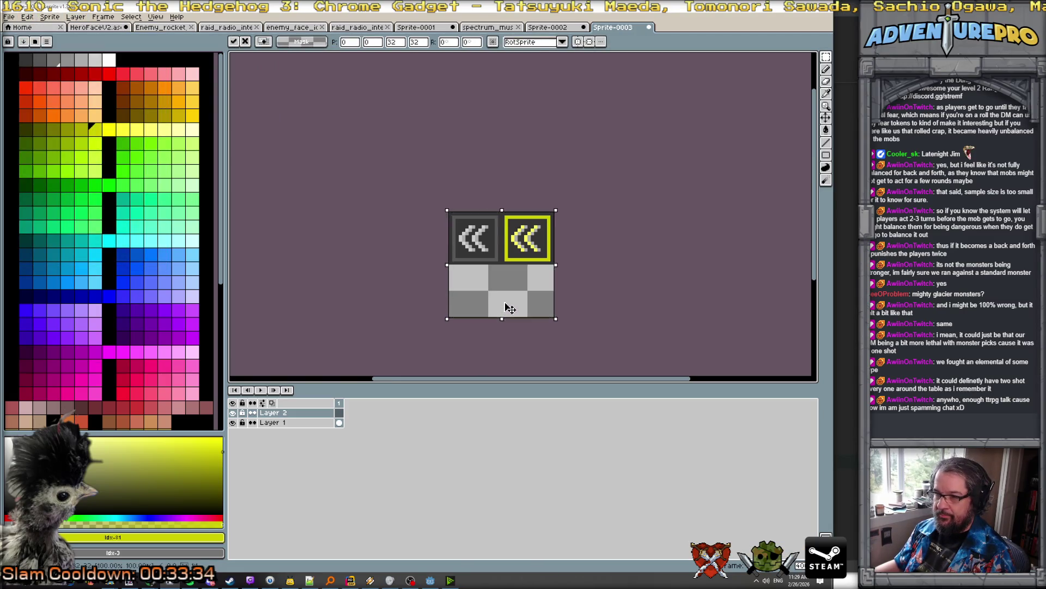
key(Escape)
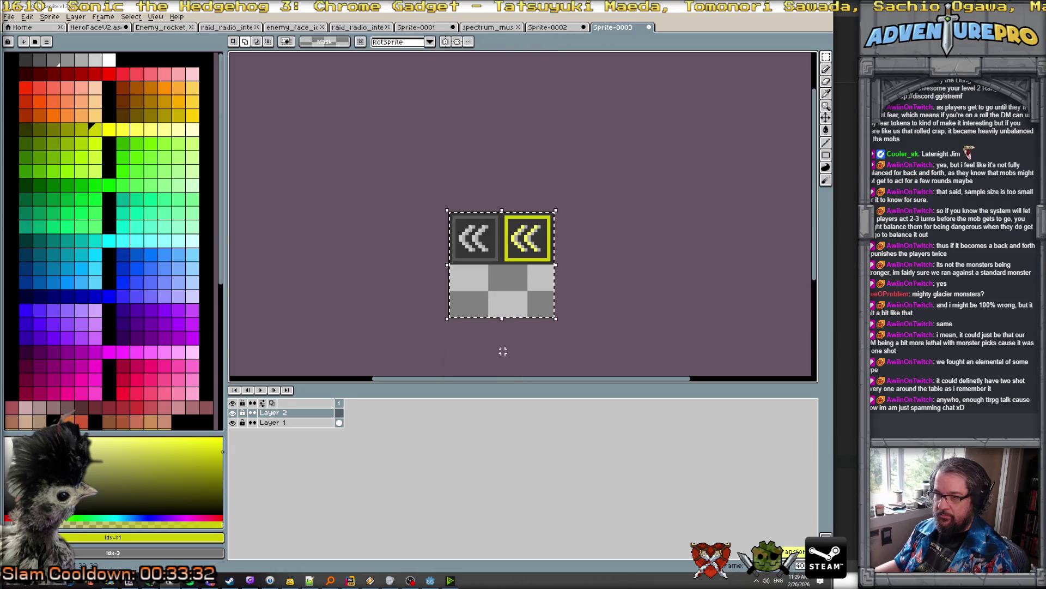
key(ctrl+v)
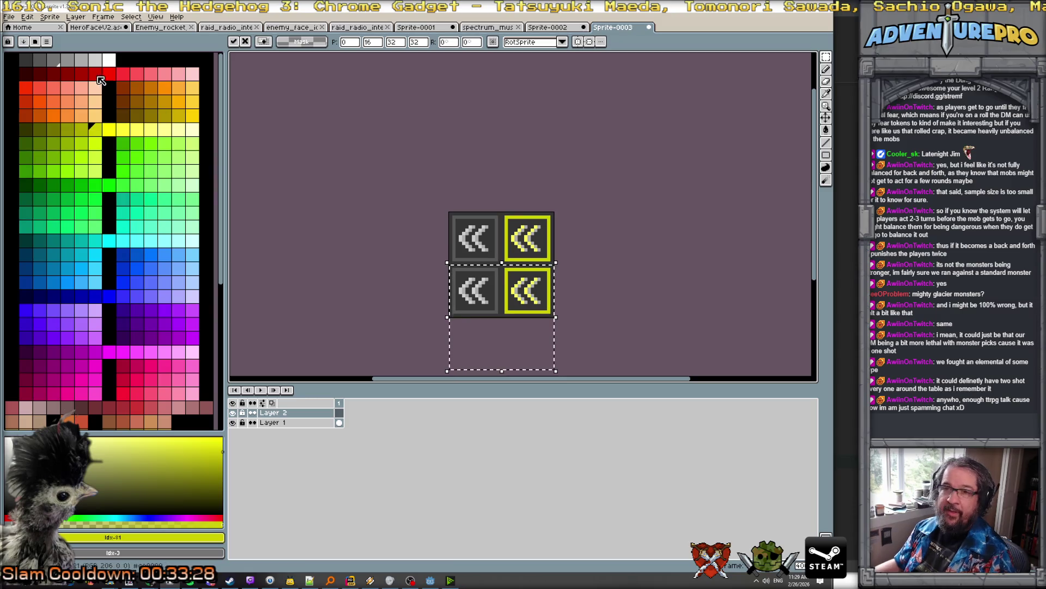
Flip the pasted bottom row horizontally so the icons point forward
click(27, 16)
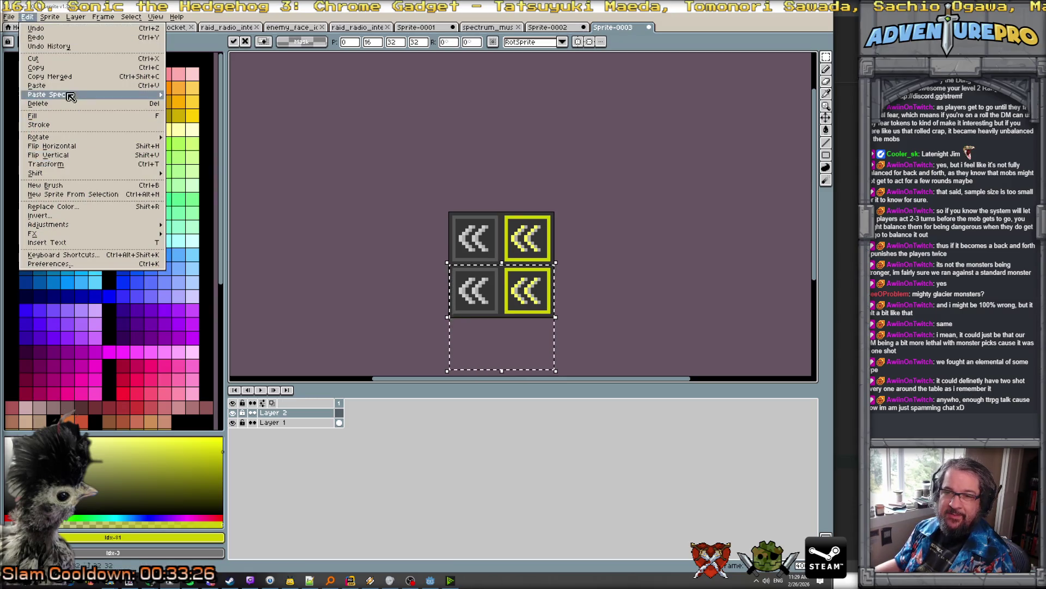
mouse_move(55, 95)
click(80, 152)
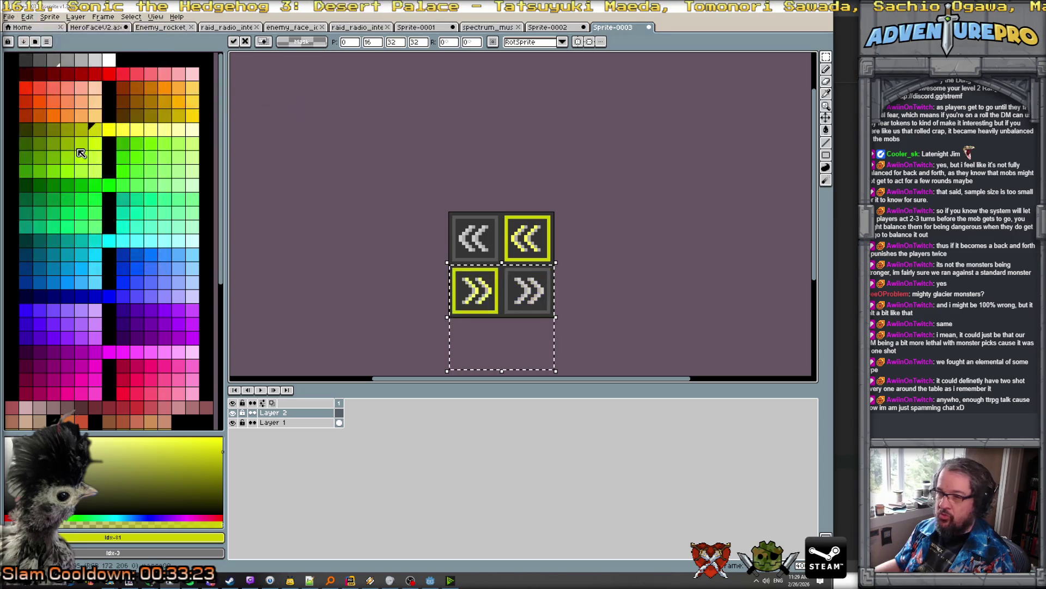
click(556, 236)
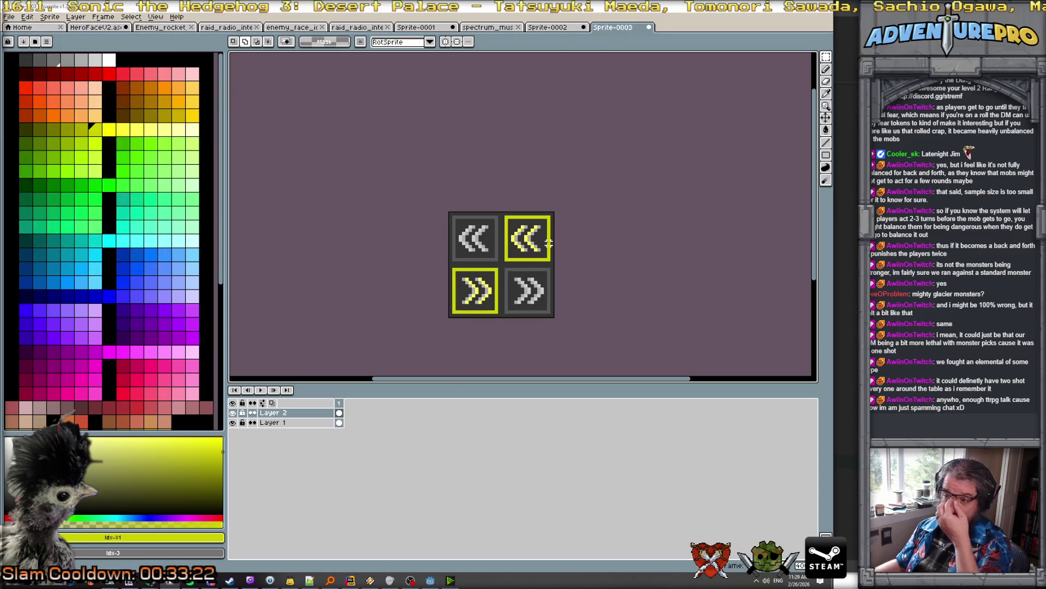
Rearrange the grey and yellow arrow tiles into their proper slots
scroll(538, 244, up, 2)
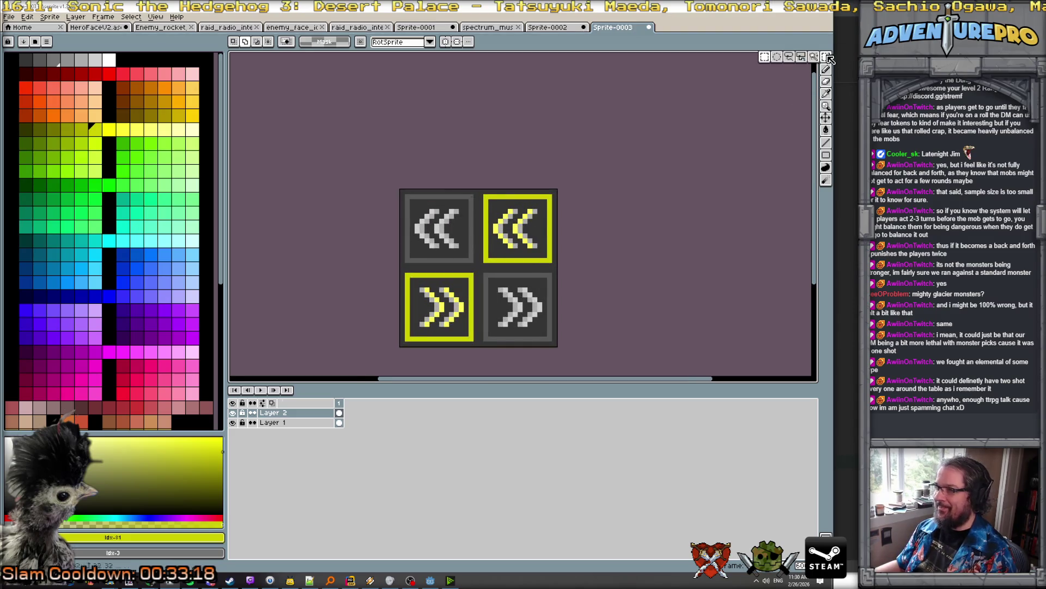
scroll(561, 256, up, 1)
drag(590, 278, 586, 198)
scroll(422, 207, up, 2)
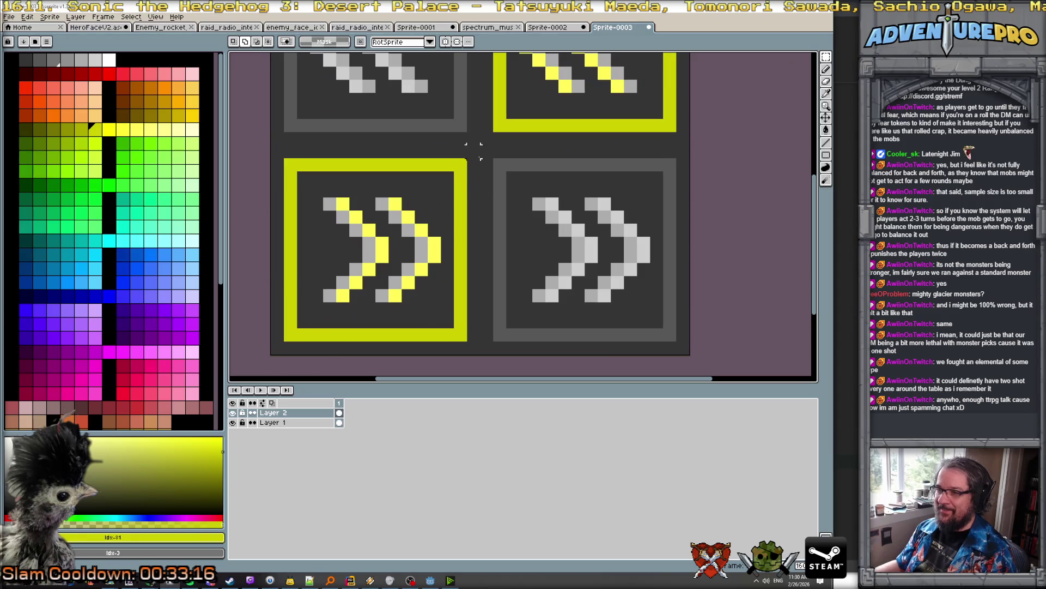
mouse_move(479, 144)
mouse_down()
mouse_move(691, 356)
mouse_move(638, 305)
mouse_move(514, 145)
mouse_move(460, 112)
mouse_move(445, 115)
mouse_up()
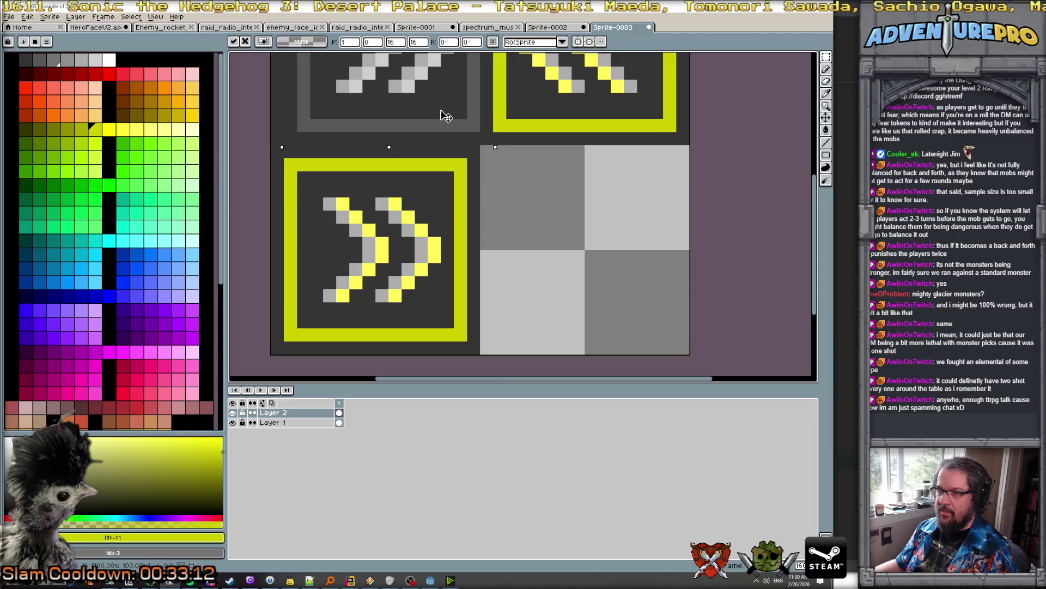
key(Return)
scroll(512, 367, down, 2)
drag(480, 289, 271, 80)
drag(368, 241, 577, 241)
click(473, 216)
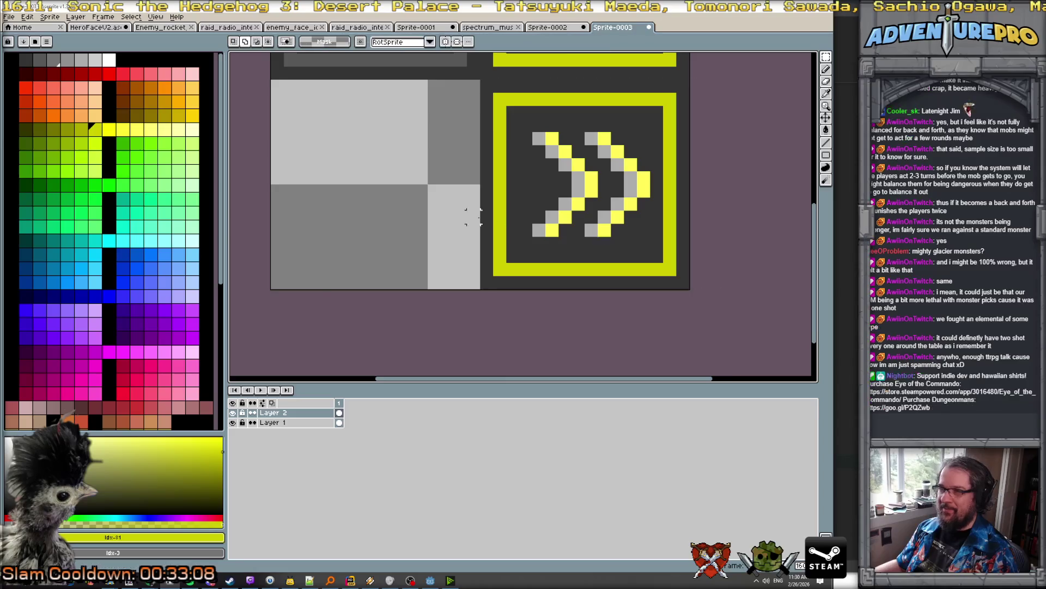
Move the top-left grey fast-forward tile into the lower-left slot
scroll(473, 217, down, 3)
drag(407, 177, 411, 266)
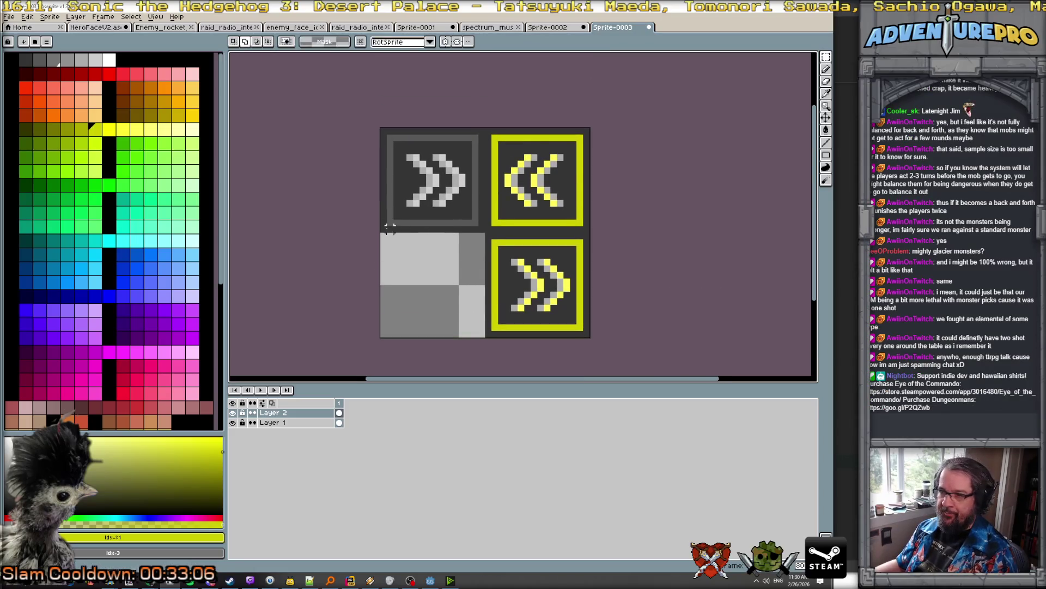
mouse_move(382, 231)
mouse_down()
mouse_move(480, 116)
mouse_move(468, 264)
mouse_up()
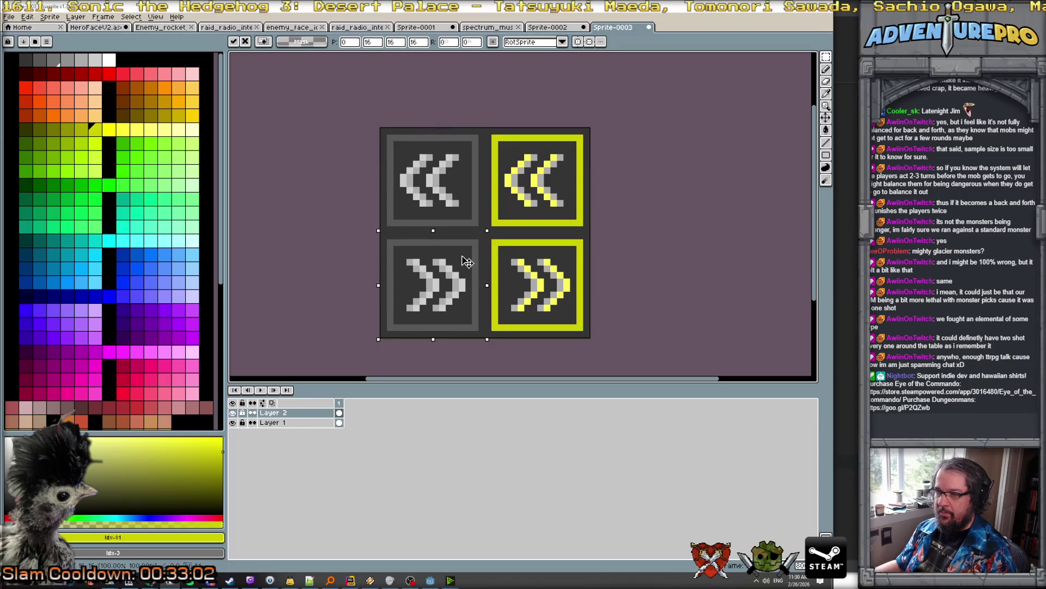
click(606, 268)
scroll(606, 268, down, 2)
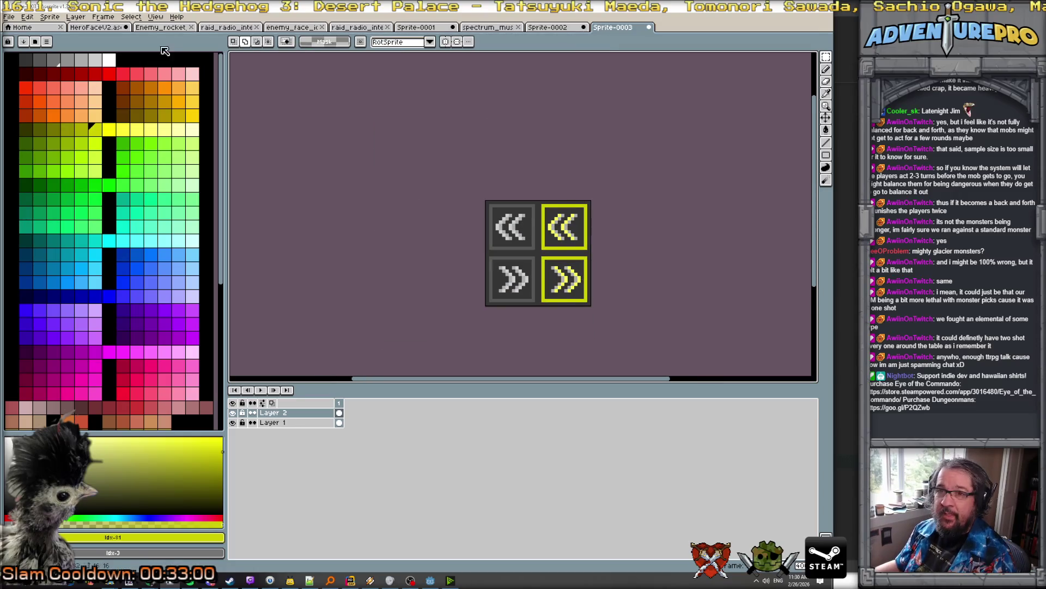
Resize the canvas to 48 pixels tall, anchored at the top-left
click(49, 17)
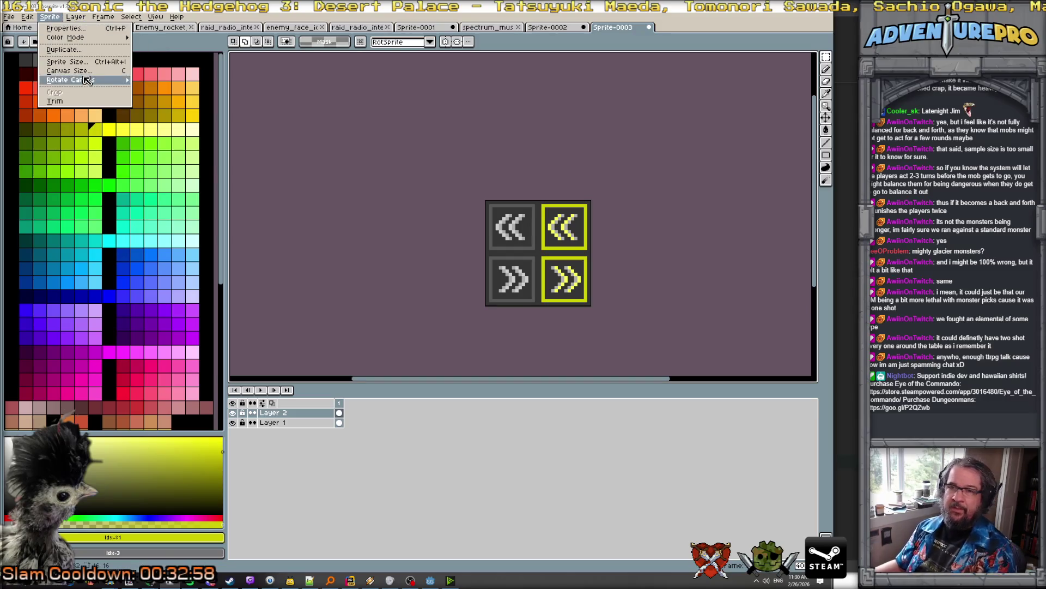
click(66, 70)
click(627, 155)
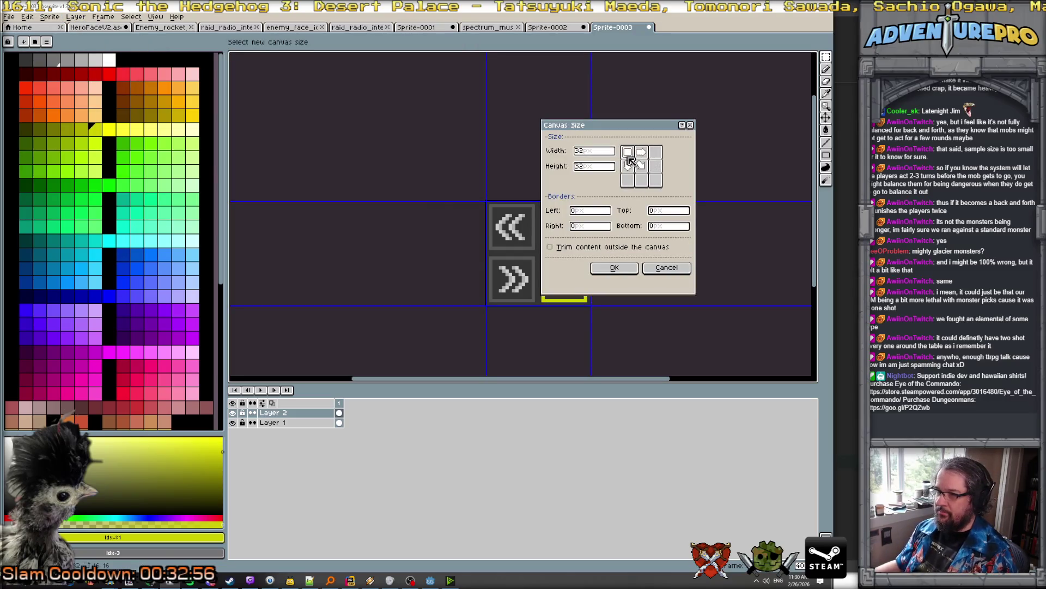
click(595, 151)
click(595, 166)
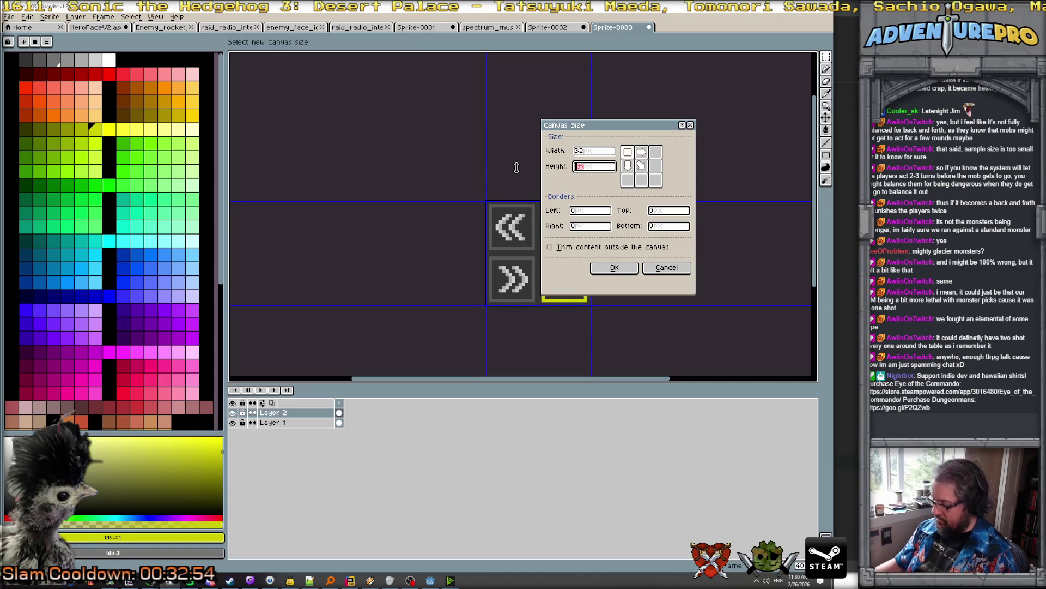
text(48)
key(Return)
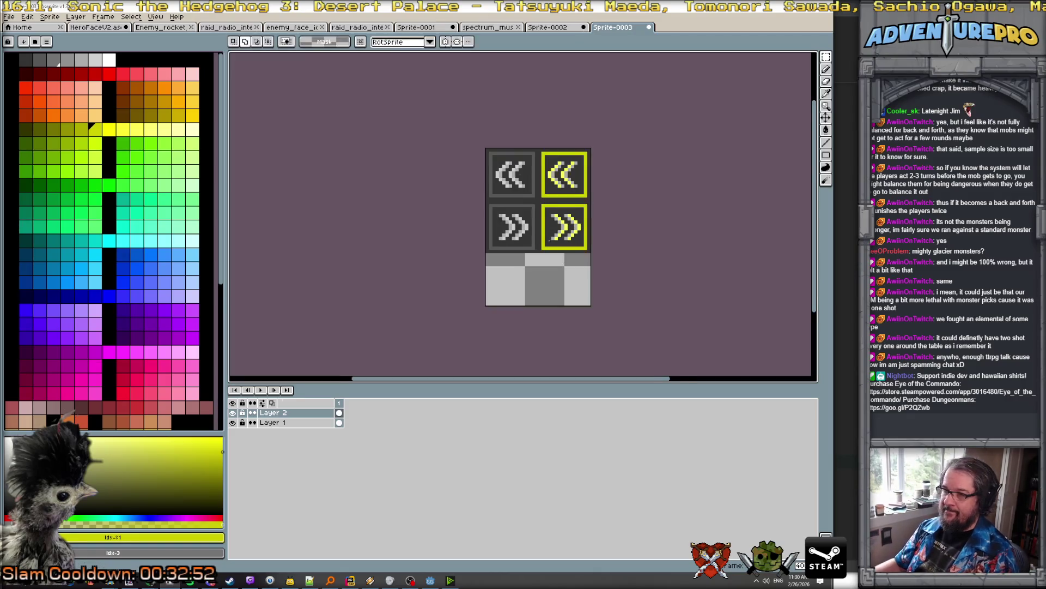
scroll(575, 274, up, 3)
Pick the dark tile background colour and add a new layer
key(b)
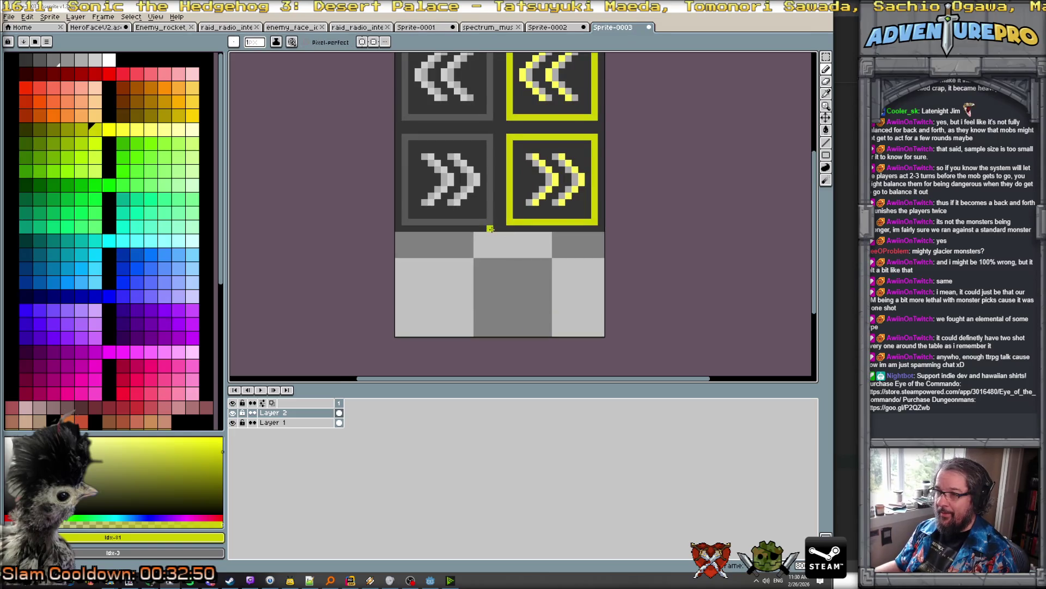
alt+click(491, 228)
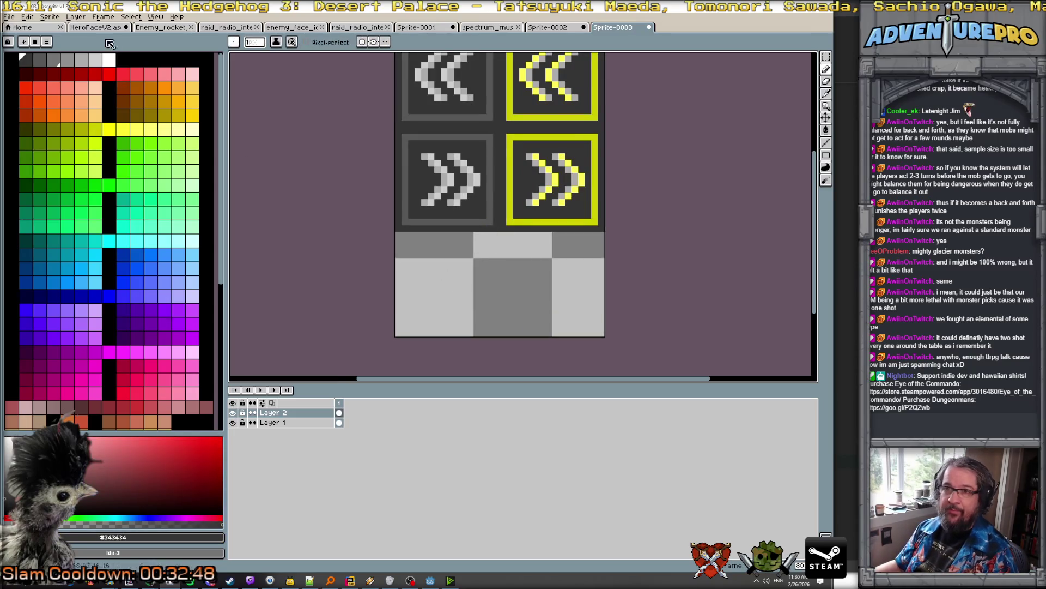
click(76, 17)
click(176, 68)
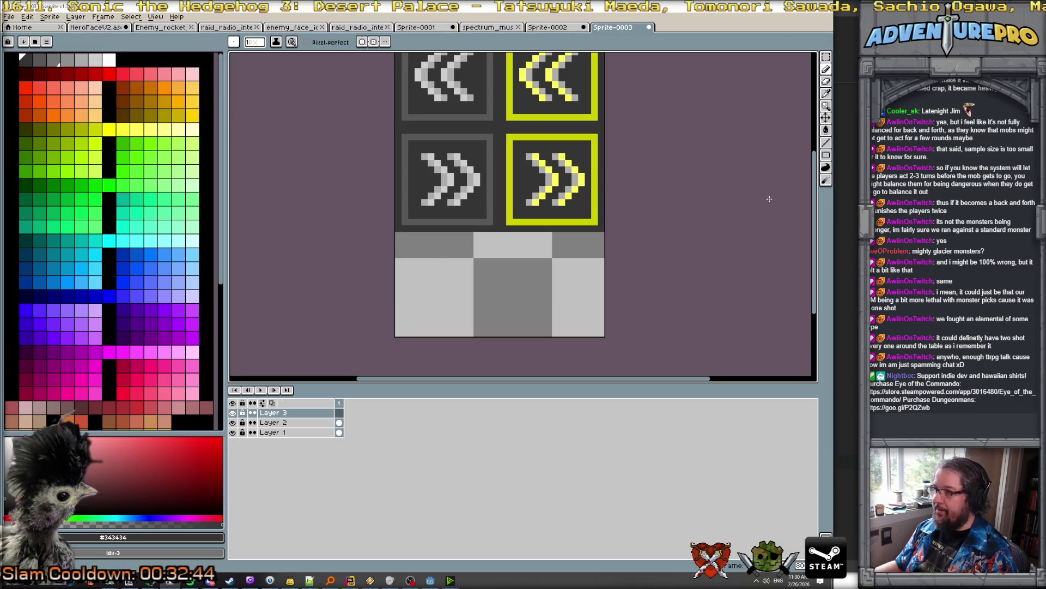
Outline the lower-left tile, fill it dark grey, and draw its grey border
mouse_move(396, 235)
mouse_down()
mouse_move(496, 236)
mouse_move(496, 341)
mouse_up()
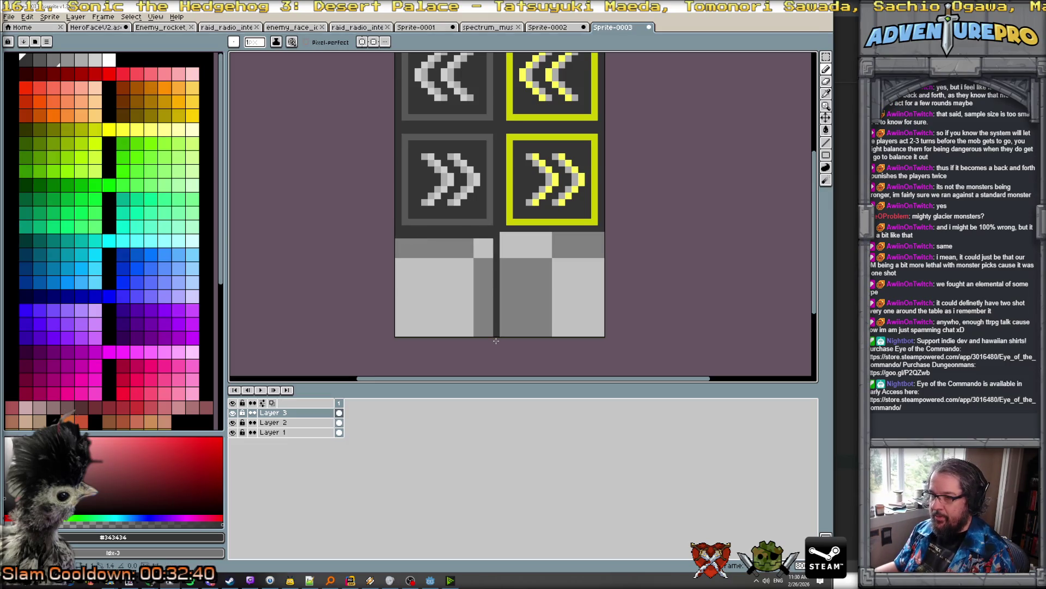
key(g)
click(436, 294)
alt+click(422, 225)
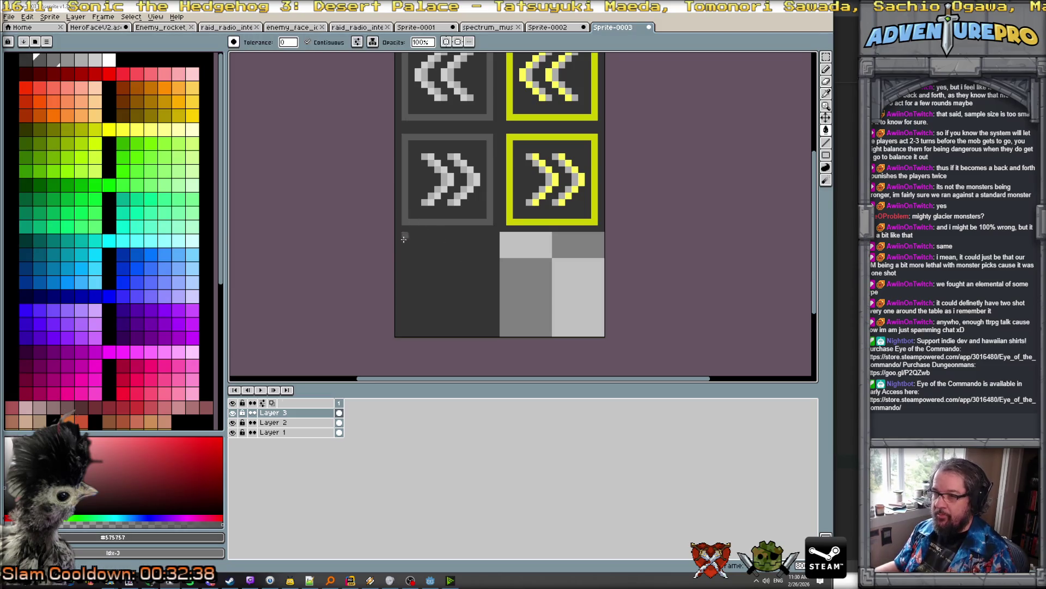
click(404, 240)
key(ctrl+z)
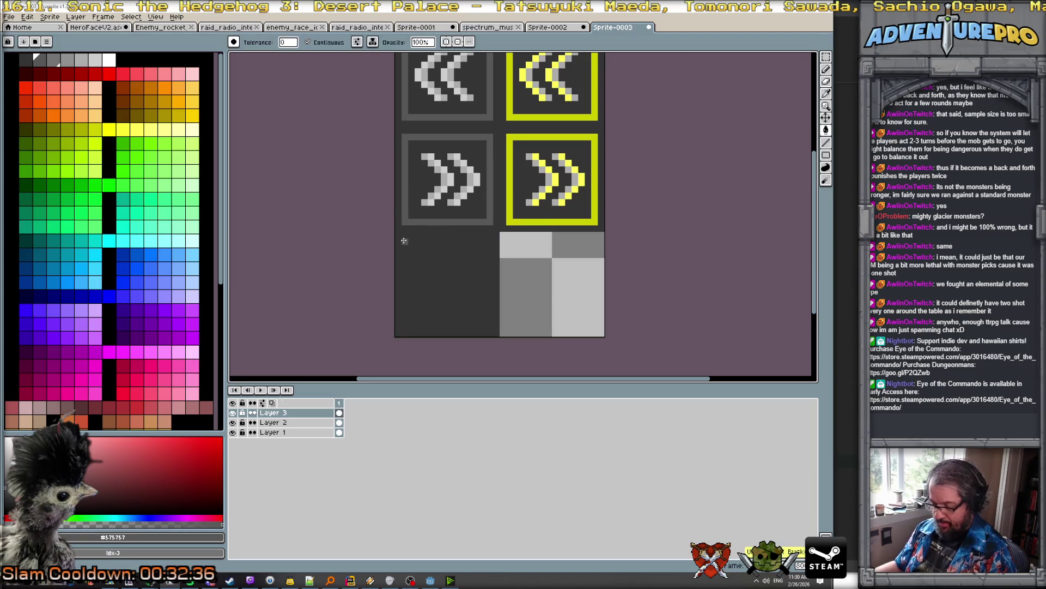
key(b)
mouse_move(404, 240)
mouse_down()
mouse_move(490, 241)
mouse_move(493, 327)
mouse_move(403, 327)
mouse_move(404, 240)
mouse_up()
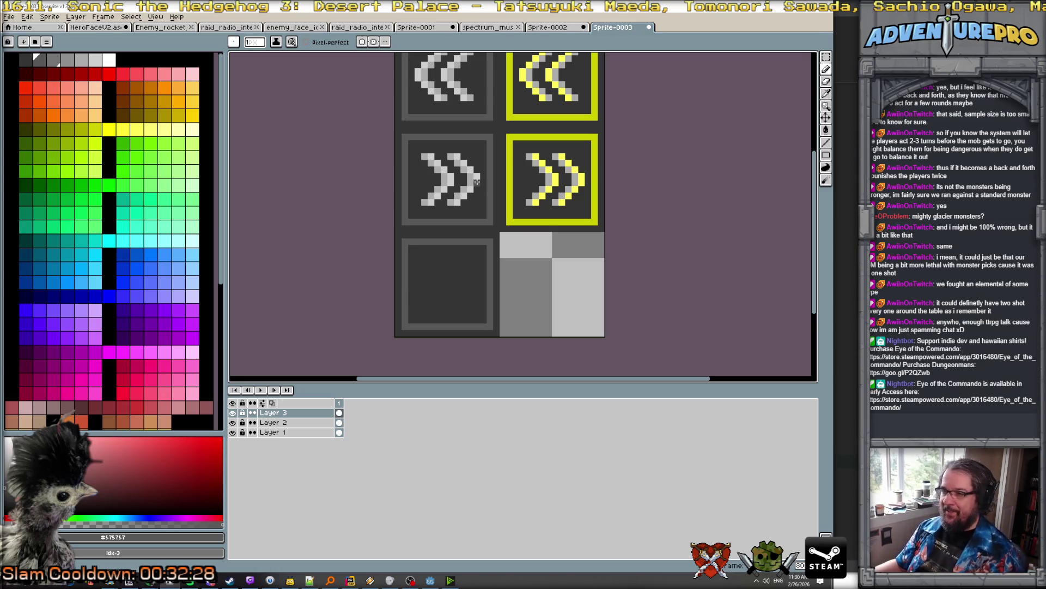
Outline a right-pointing play arrow in light grey and fill it
alt+click(477, 182)
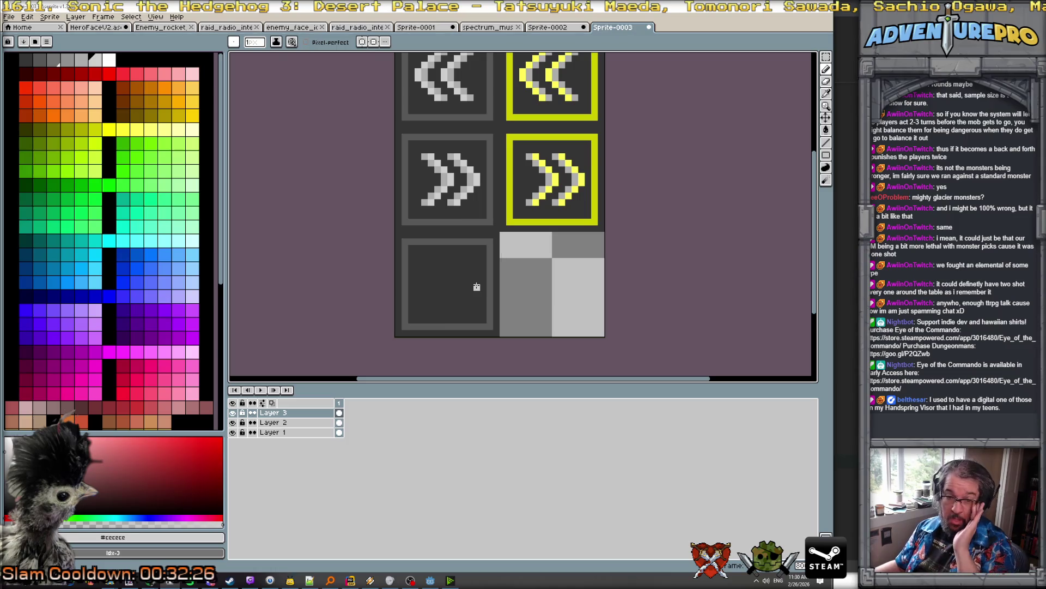
scroll(477, 287, up, 1)
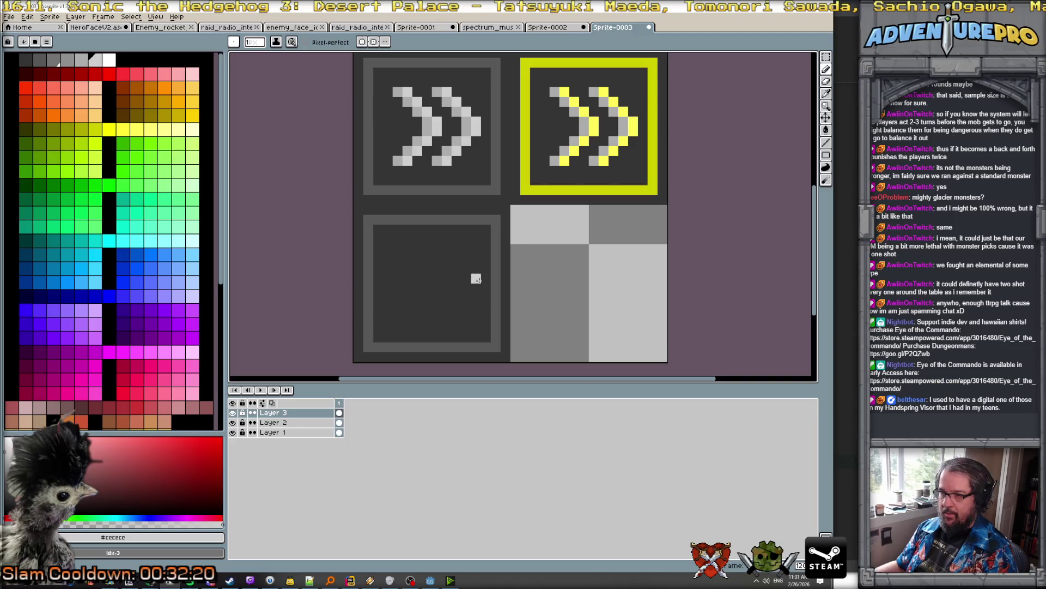
click(447, 250)
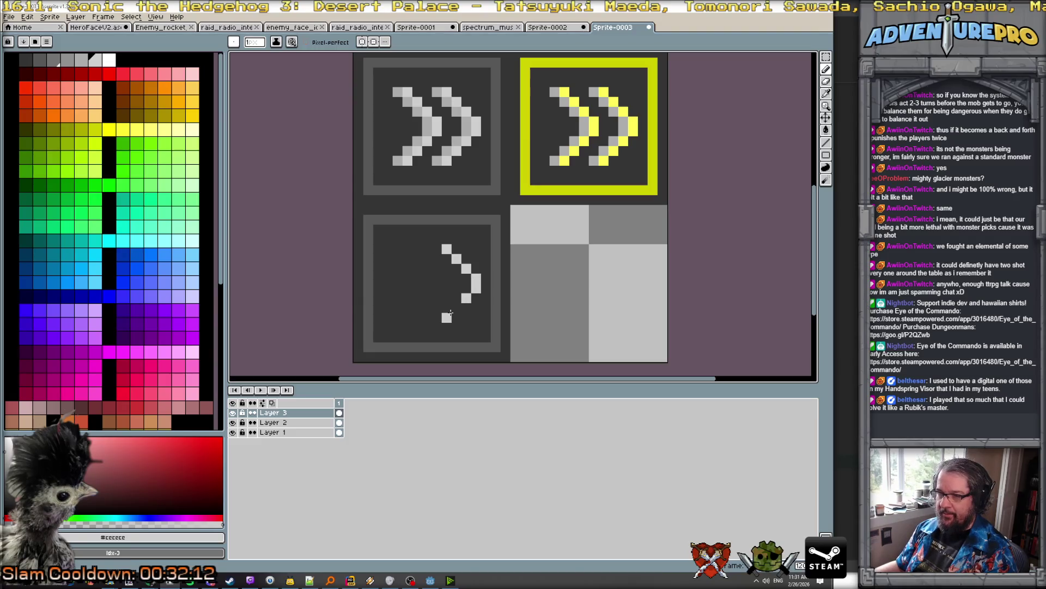
click(456, 309)
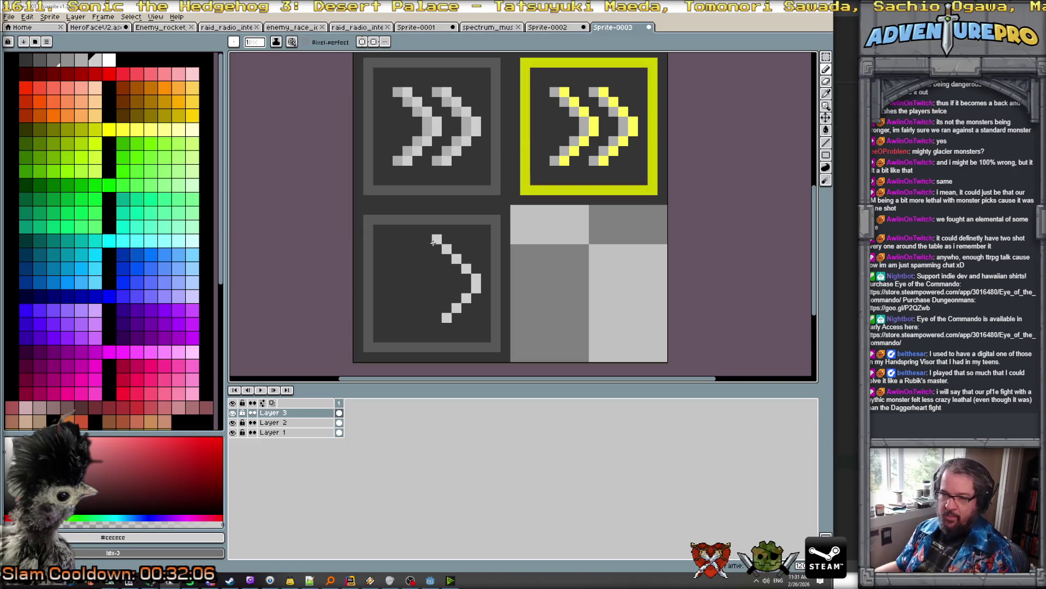
click(426, 249)
drag(427, 282, 426, 313)
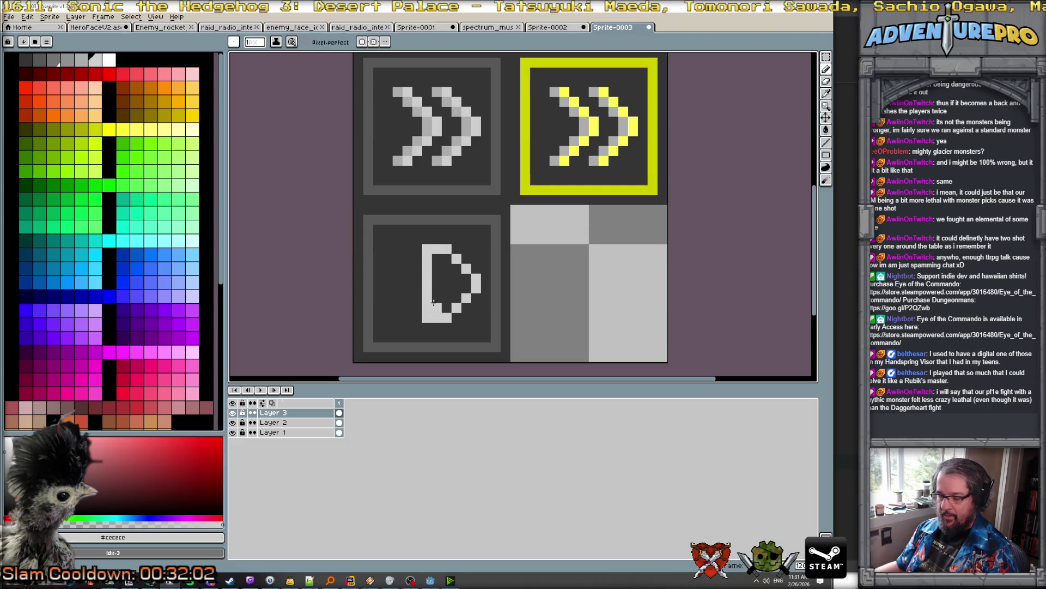
key(g)
click(442, 290)
click(407, 249)
key(ctrl+z)
key(b)
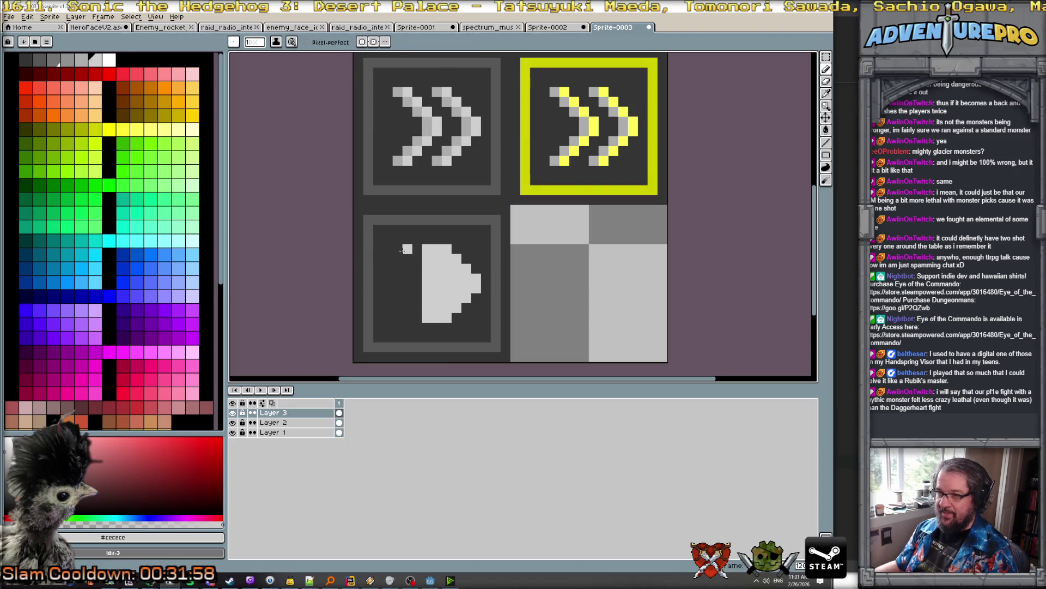
Draw a light grey bar and a darker grey bar left of the arrow
drag(398, 249, 399, 323)
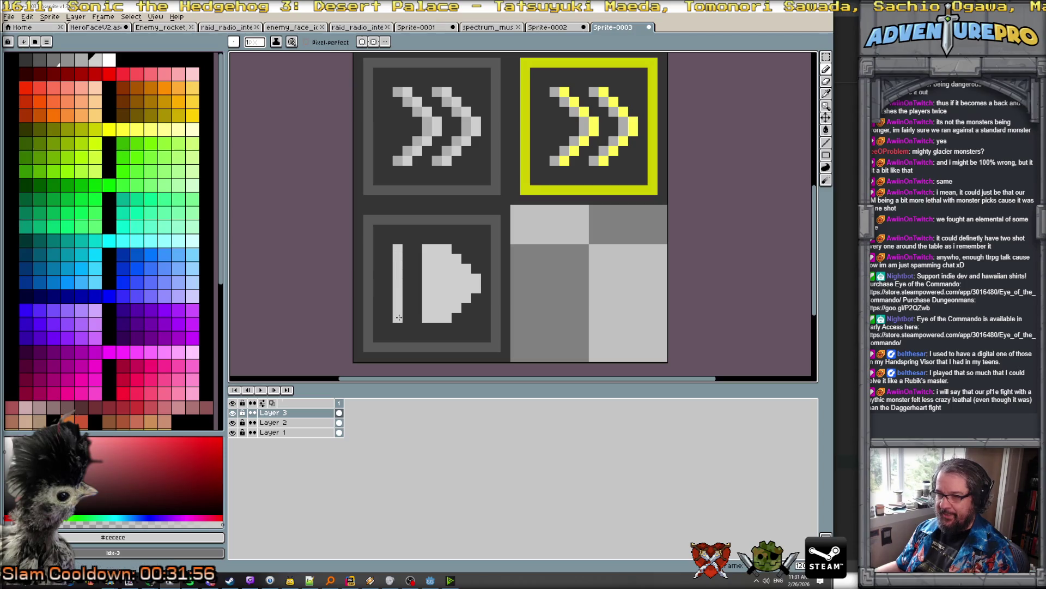
alt+click(406, 150)
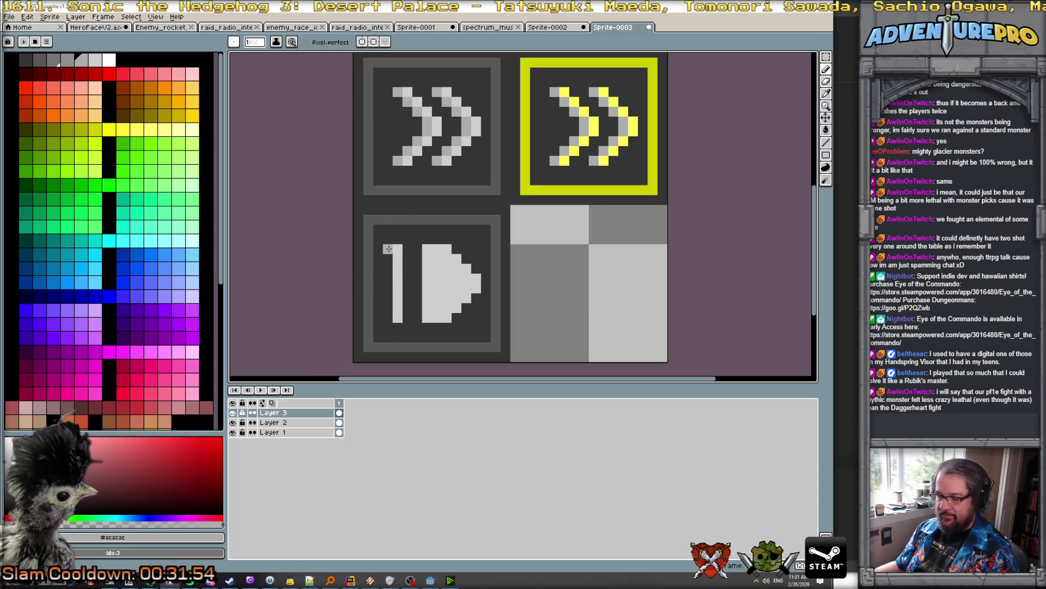
drag(388, 245, 388, 321)
drag(413, 254, 413, 323)
scroll(440, 303, down, 3)
scroll(510, 321, down, 1)
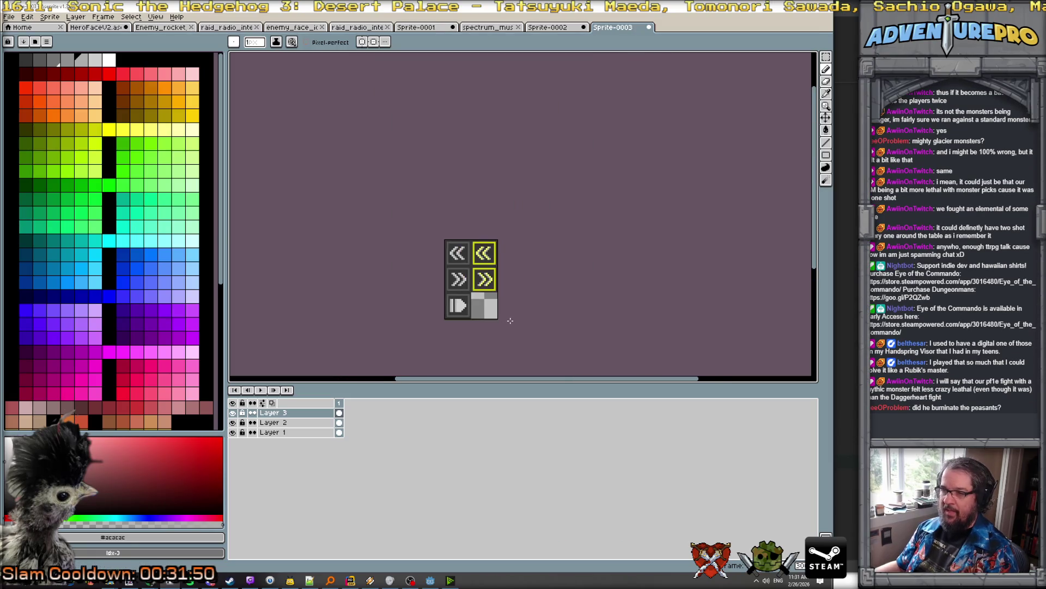
Select the grey play tile and place a copy in the bottom-right slot
scroll(449, 304, up, 3)
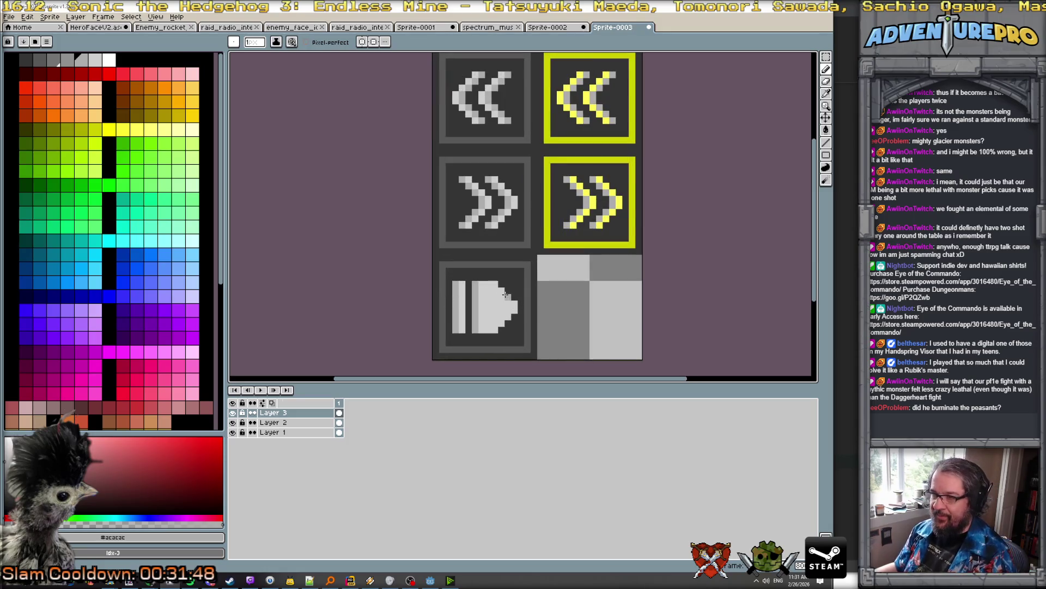
scroll(506, 294, up, 2)
scroll(505, 293, down, 2)
key(w)
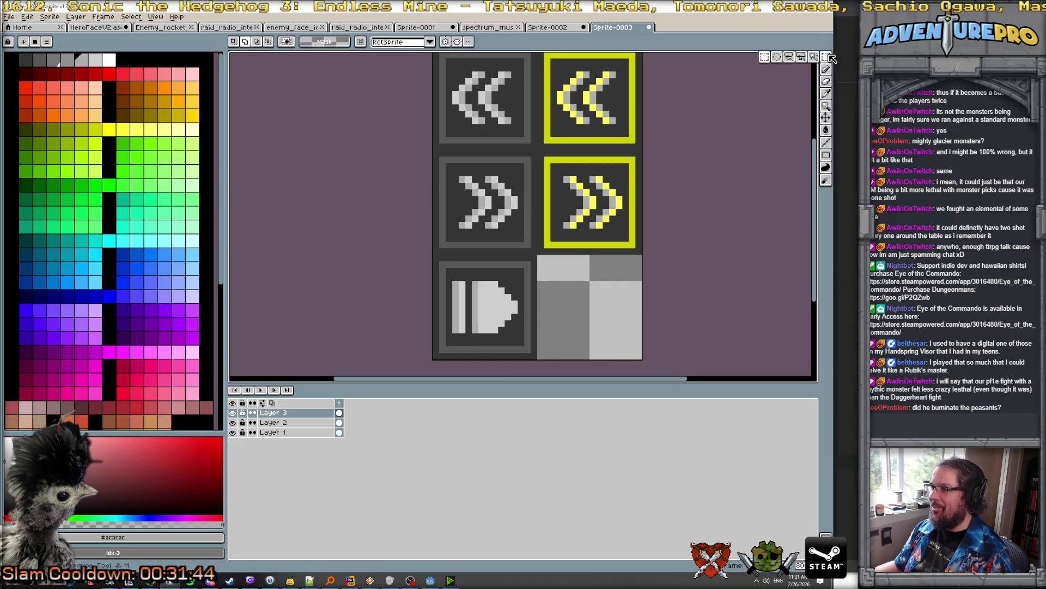
mouse_move(433, 254)
mouse_down()
mouse_move(533, 367)
mouse_move(614, 341)
mouse_up()
key(Return)
key(g)
Recolour the copied tile's border, arrow and bar yellow
alt+click(599, 243)
click(599, 263)
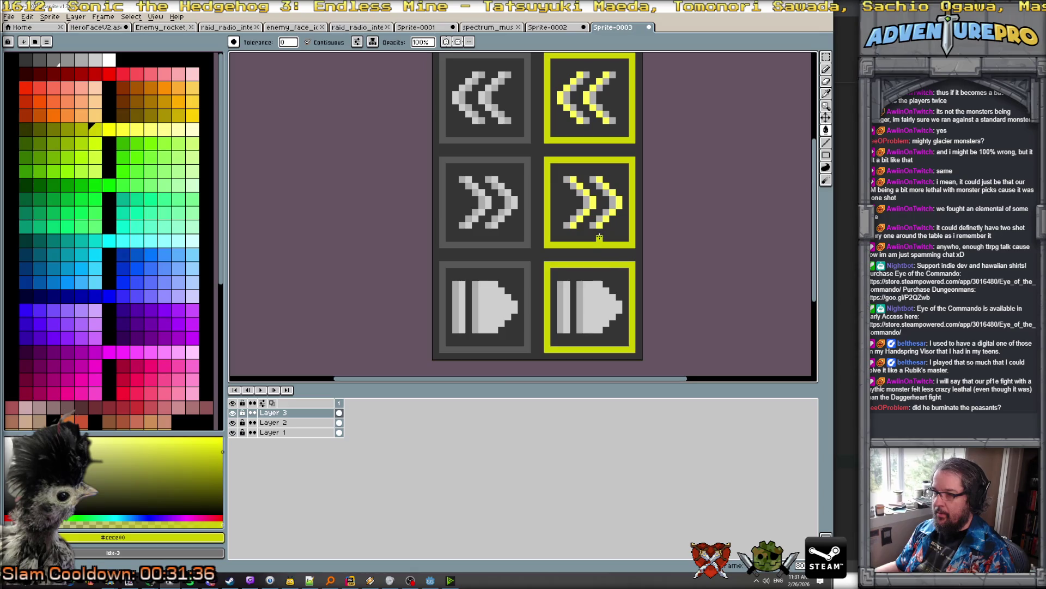
click(600, 305)
click(566, 304)
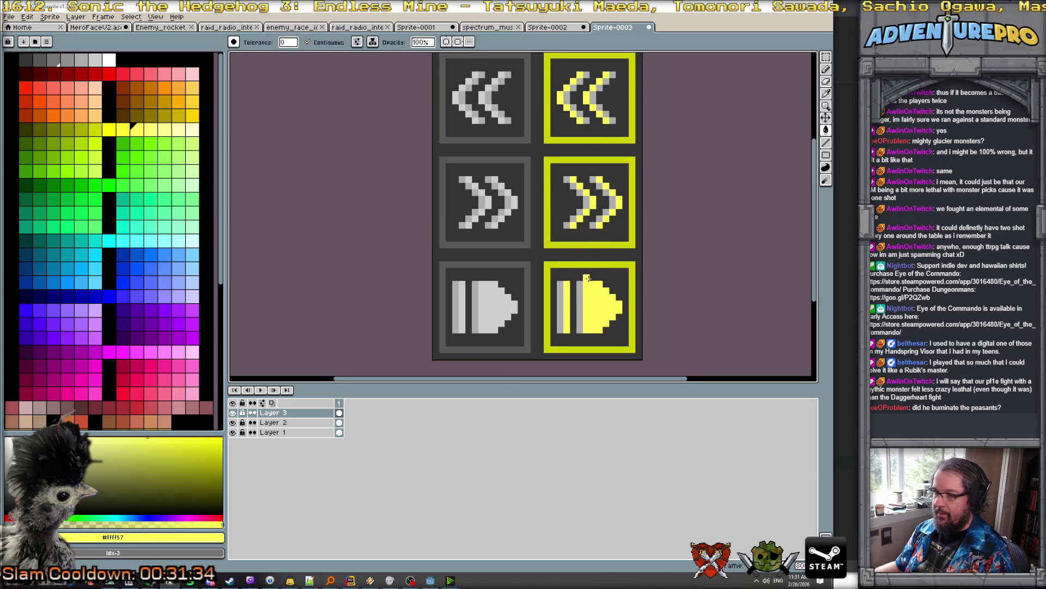
scroll(607, 295, down, 5)
scroll(606, 295, up, 2)
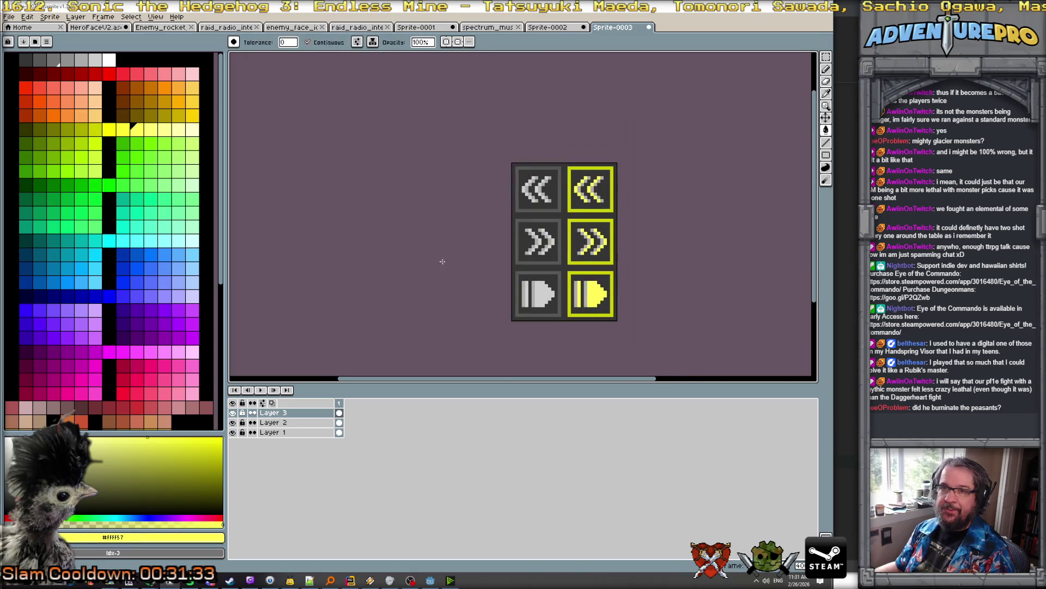
Save the sprite as soundtest_buttons.png, accepting the PNG options
click(13, 18)
click(33, 68)
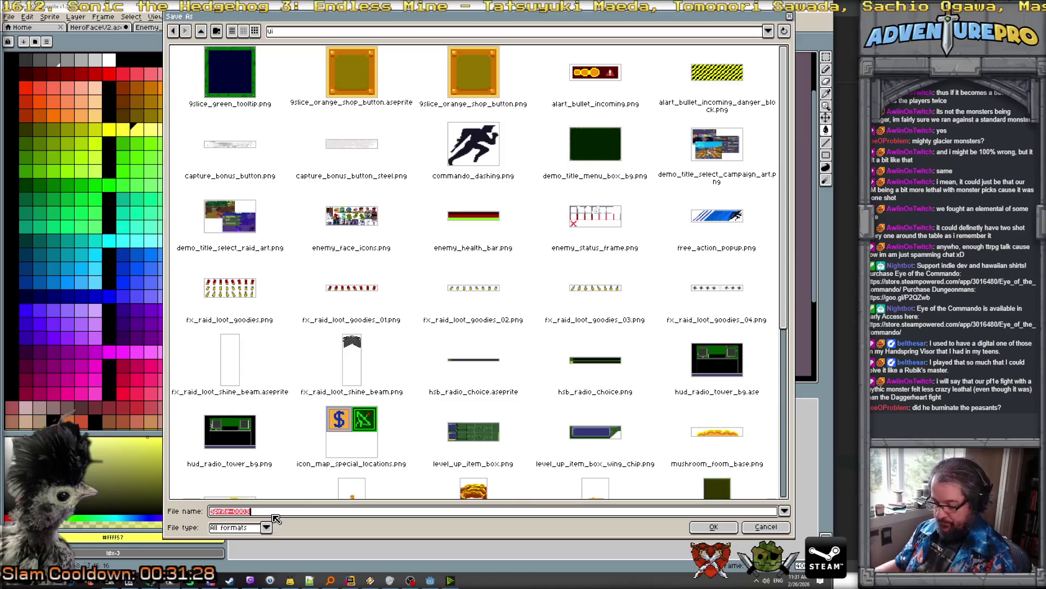
key(BackSpace)
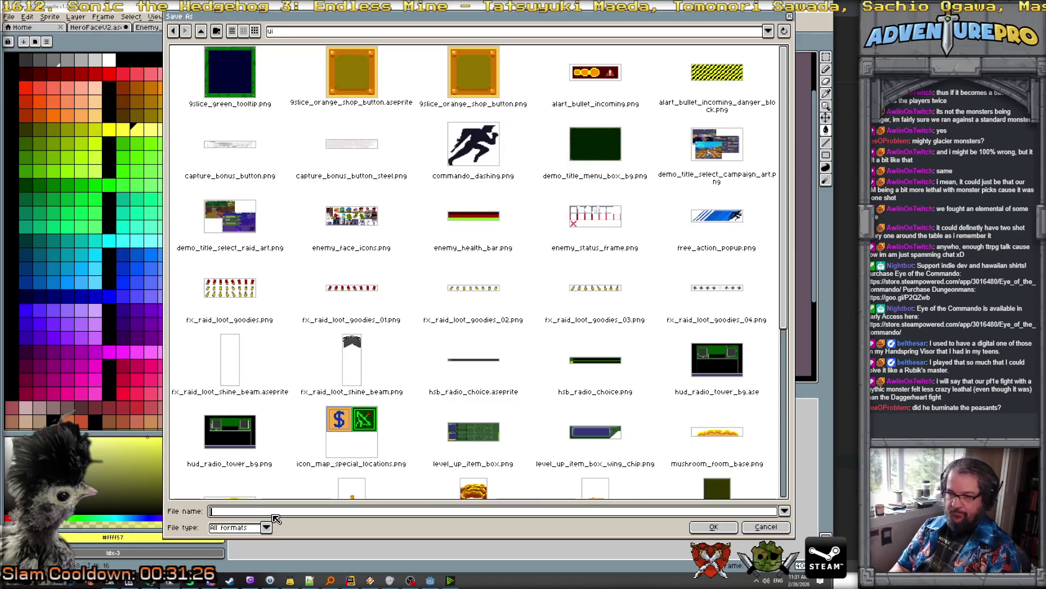
text(sound)
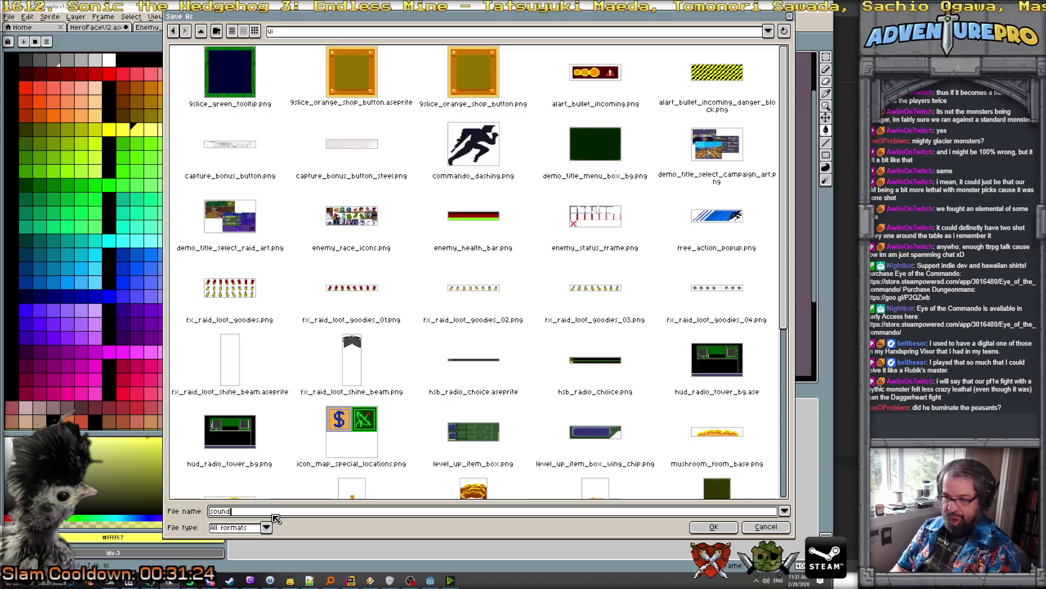
text(test_buttons.png)
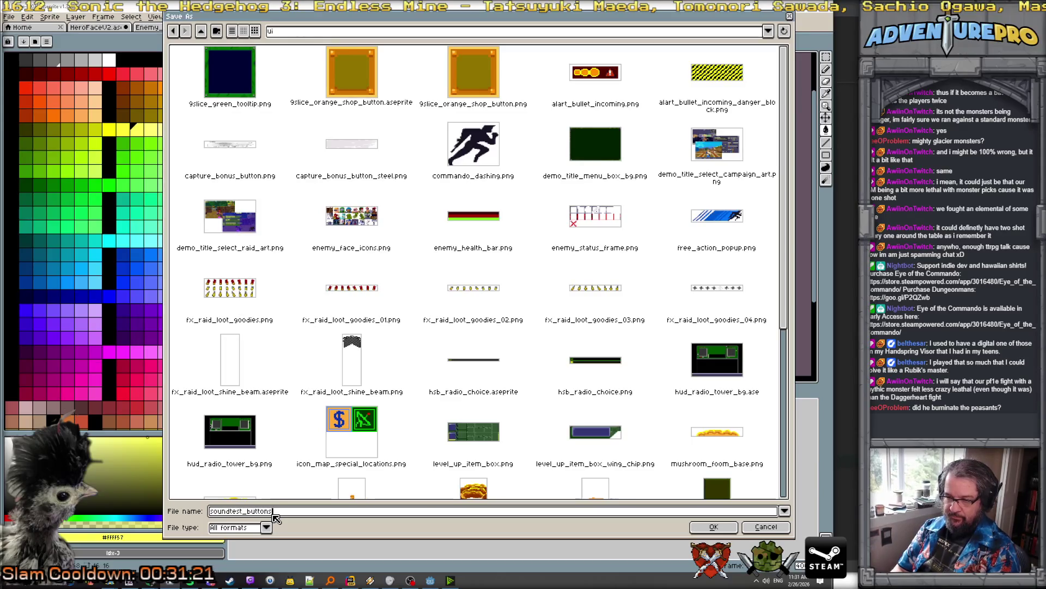
key(Return)
key(Return)
key(Return)
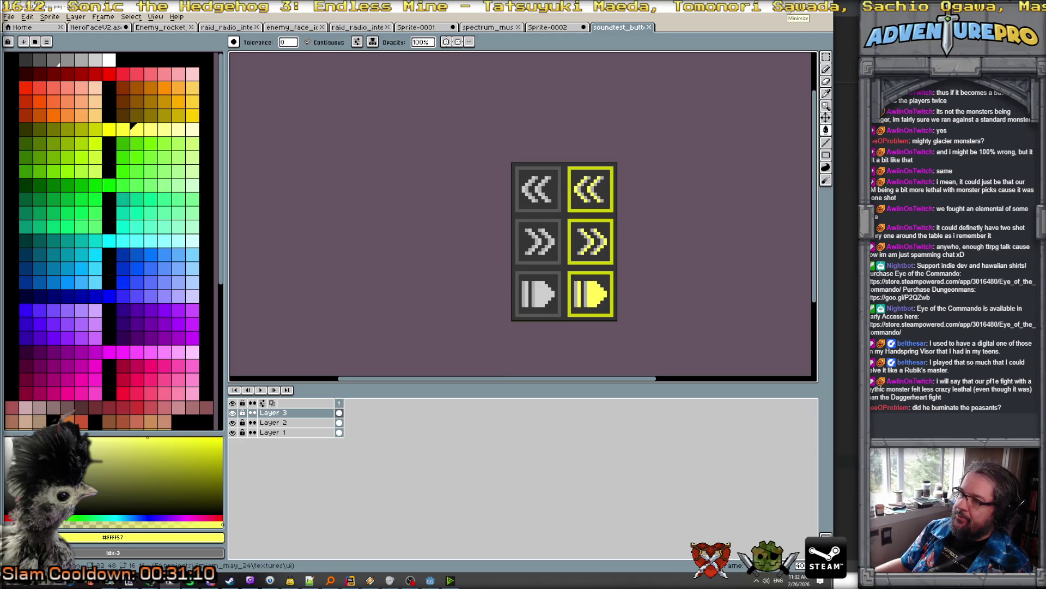
click(789, 11)
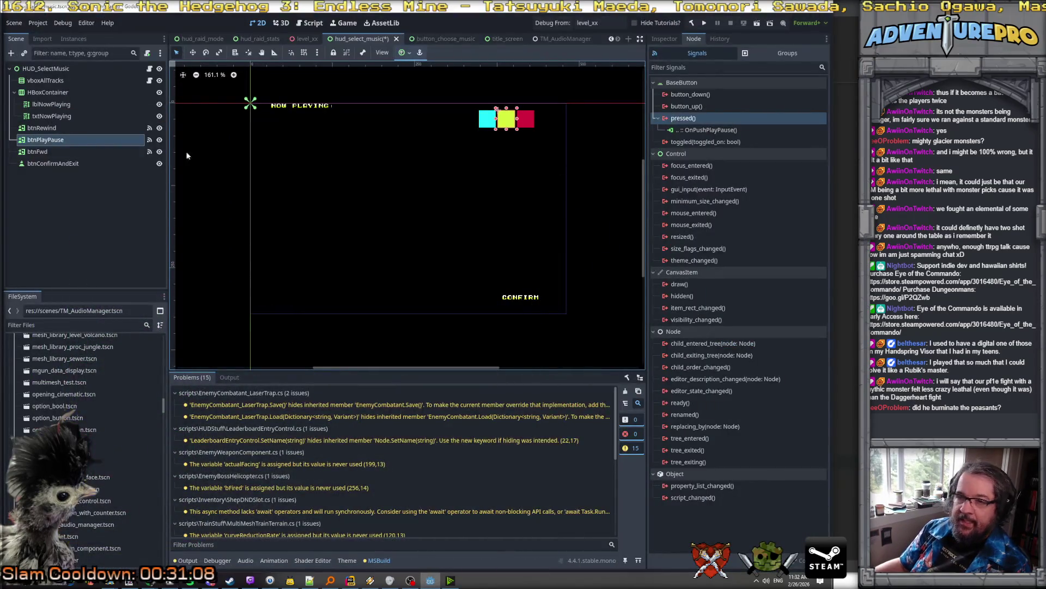
Select btnPlayPause and inspect the options for its Normal texture
click(662, 39)
click(708, 155)
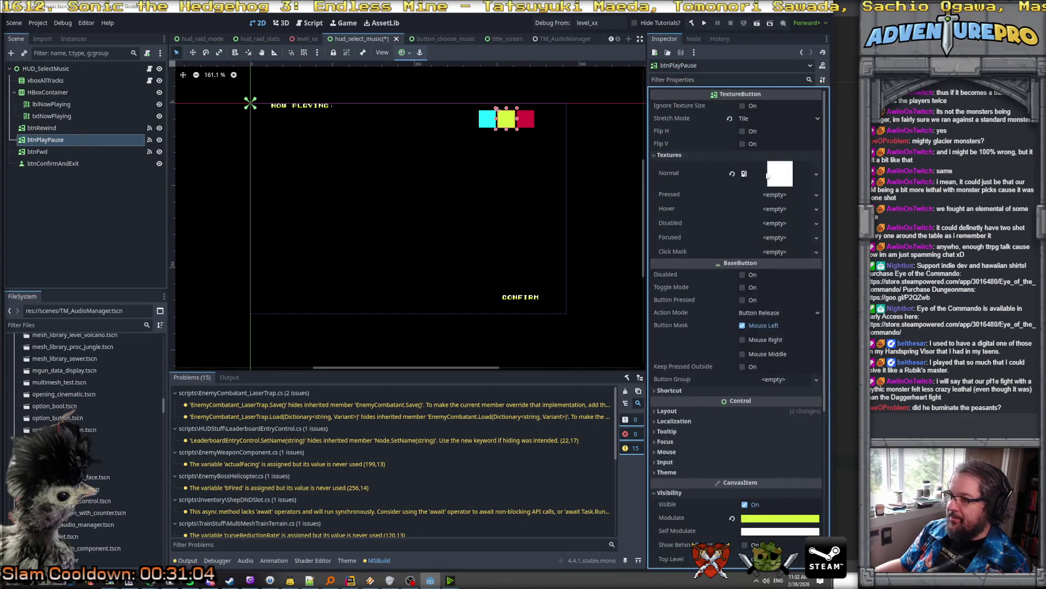
click(816, 174)
click(793, 176)
click(785, 177)
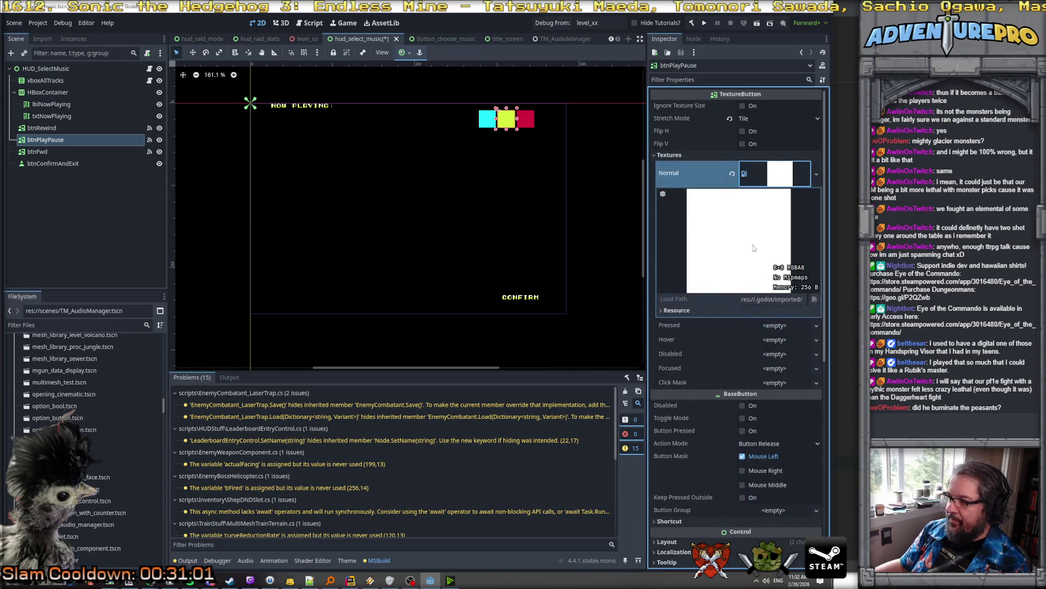
click(780, 185)
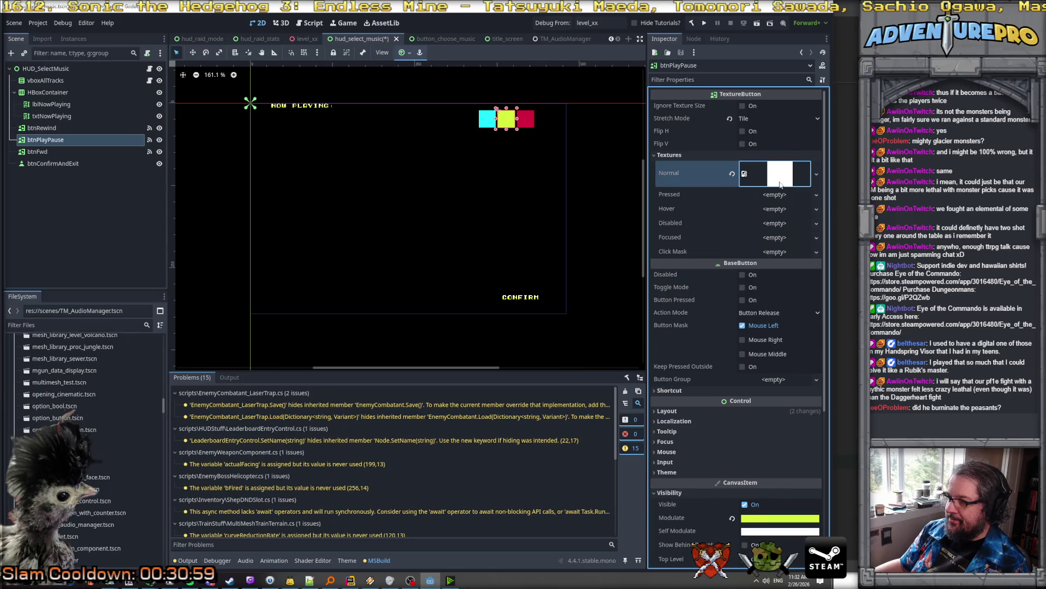
click(818, 176)
click(754, 391)
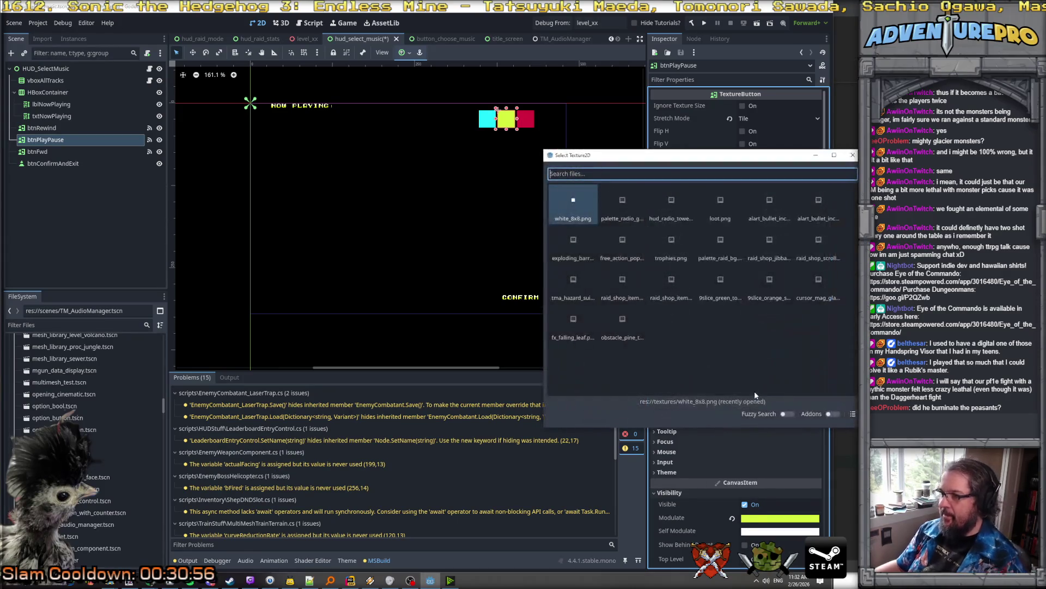
text(atla)
key(BackSpace)
key(BackSpace)
key(BackSpace)
key(Return)
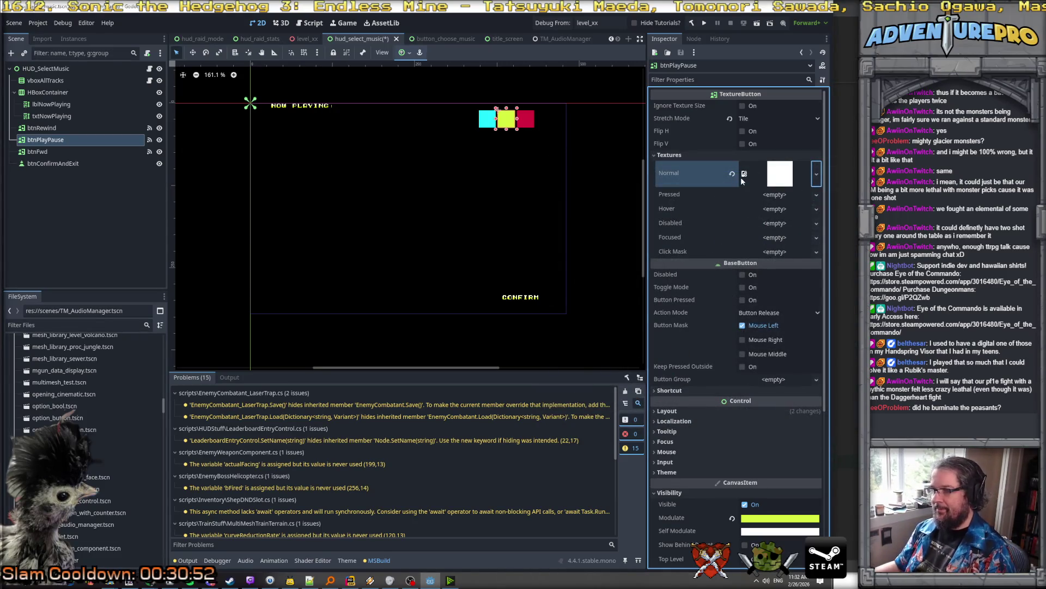
Set Normal to a new AtlasTexture using the music button sheet as atlas
click(816, 174)
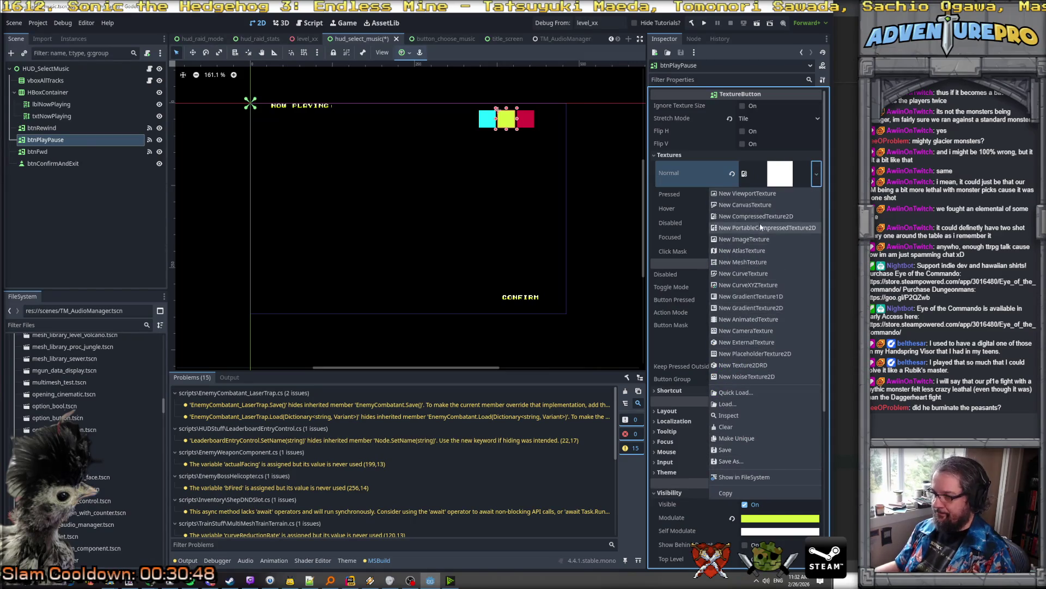
click(762, 250)
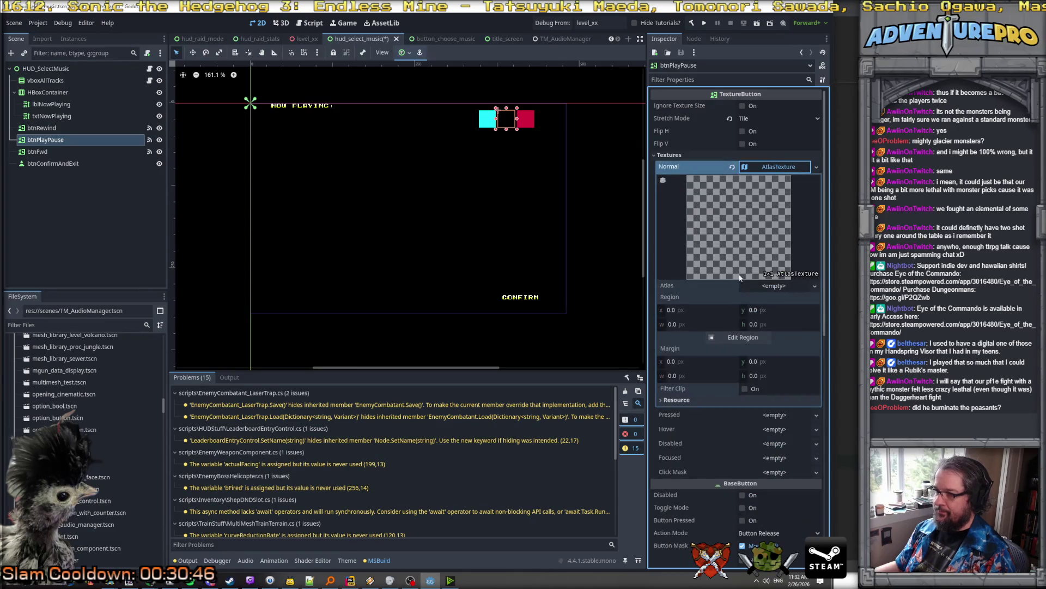
click(777, 287)
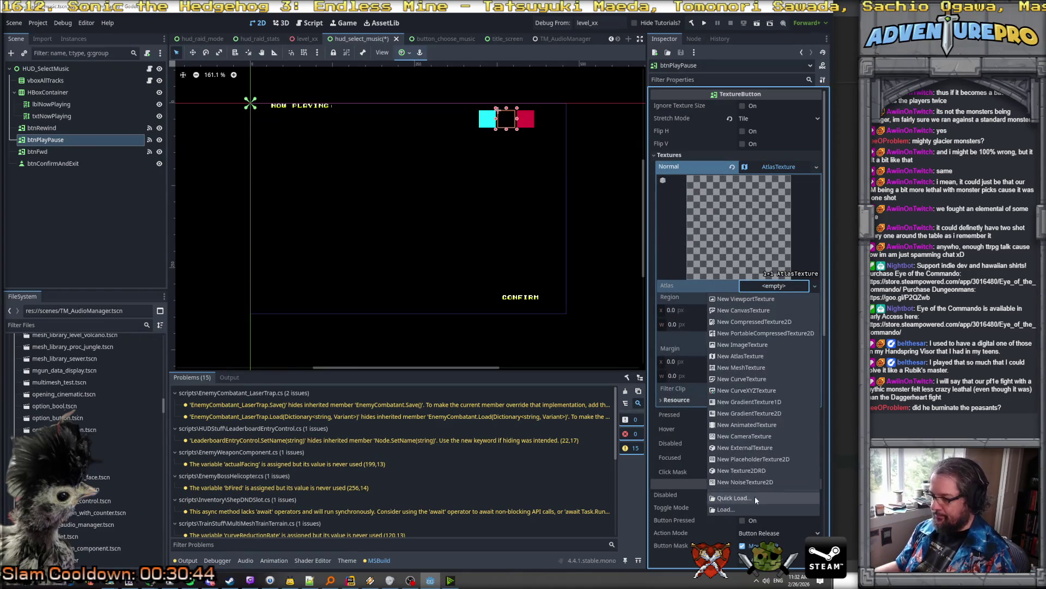
click(742, 497)
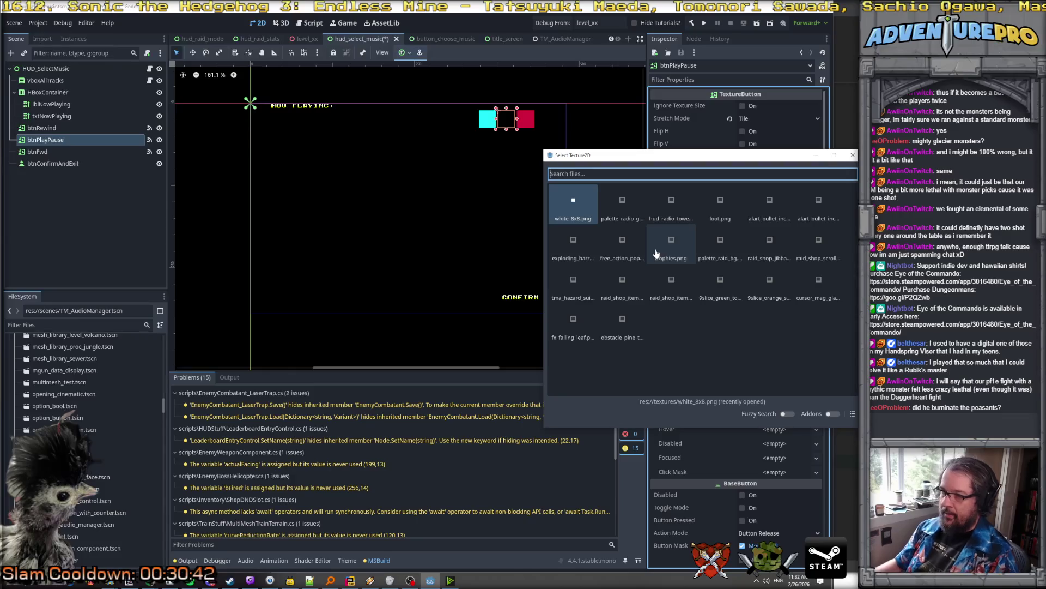
text(music)
key(Return)
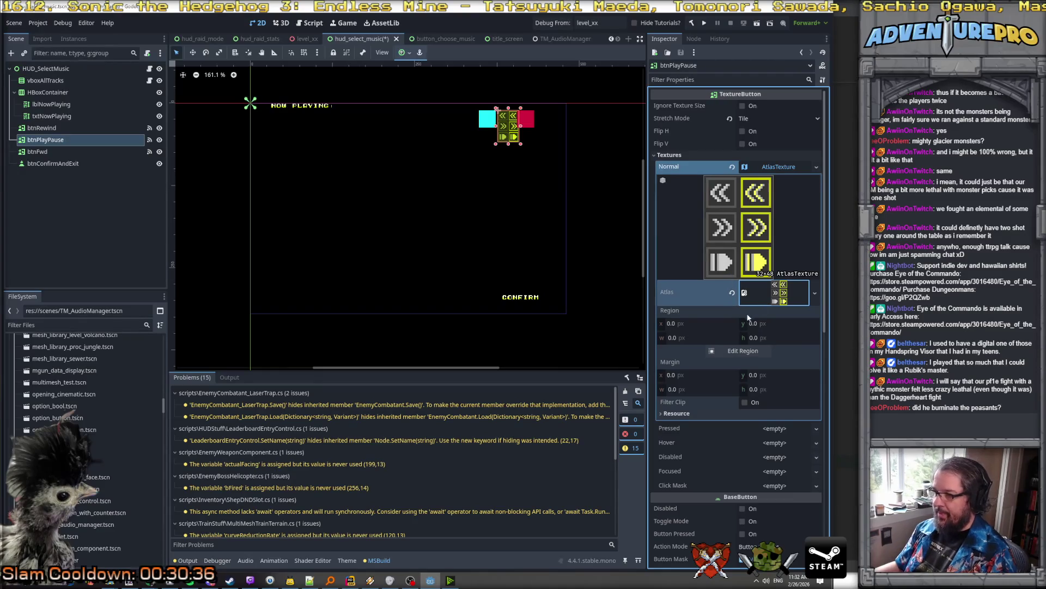
Set the atlas region width and height to 16
click(695, 338)
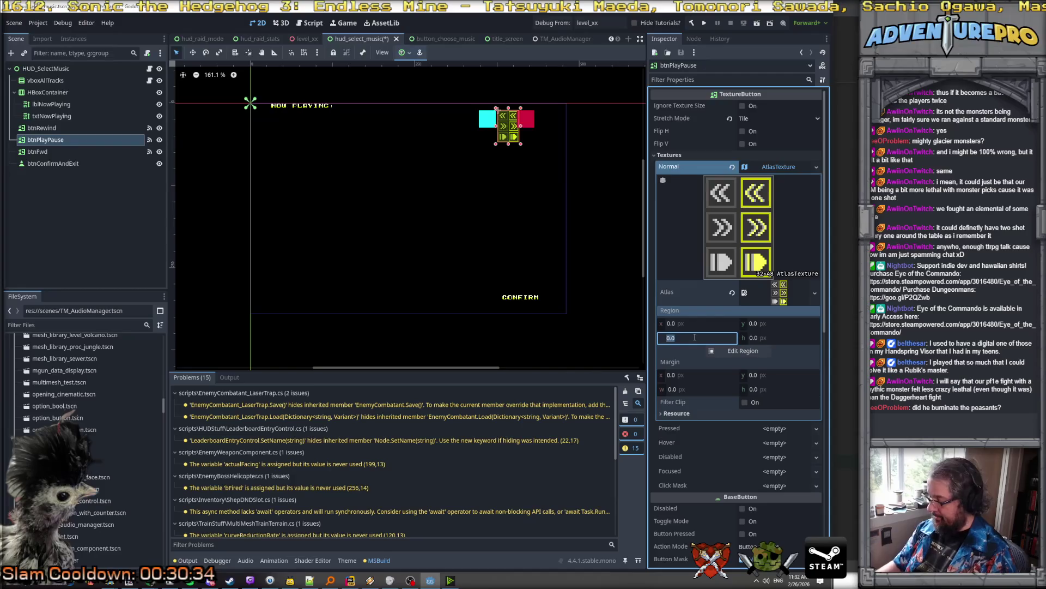
text(16)
key(Tab)
text(16)
key(Return)
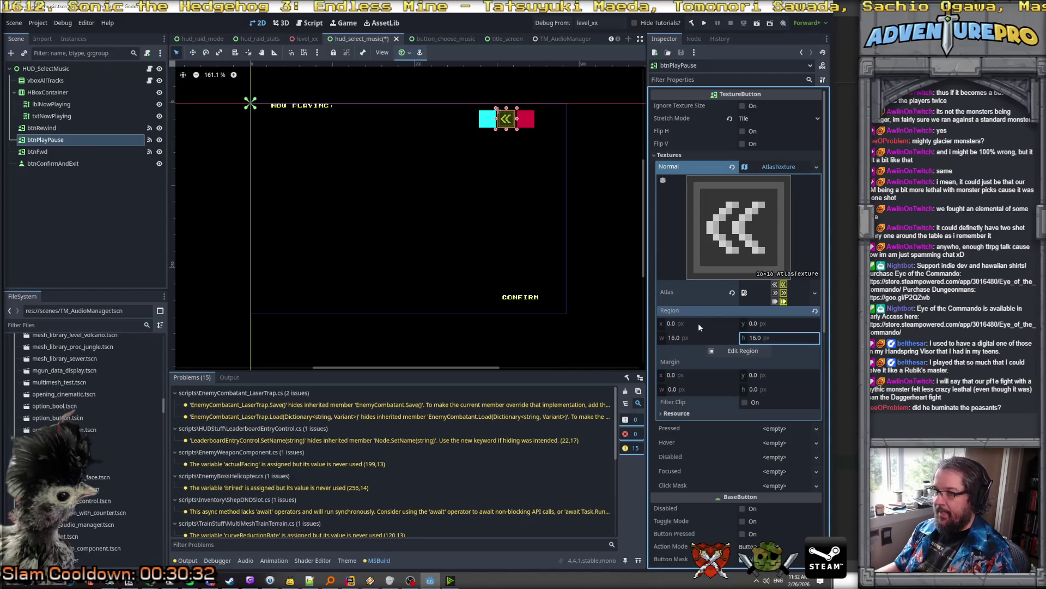
Set the region position to x 0, y 32 and collapse the atlas details
click(699, 322)
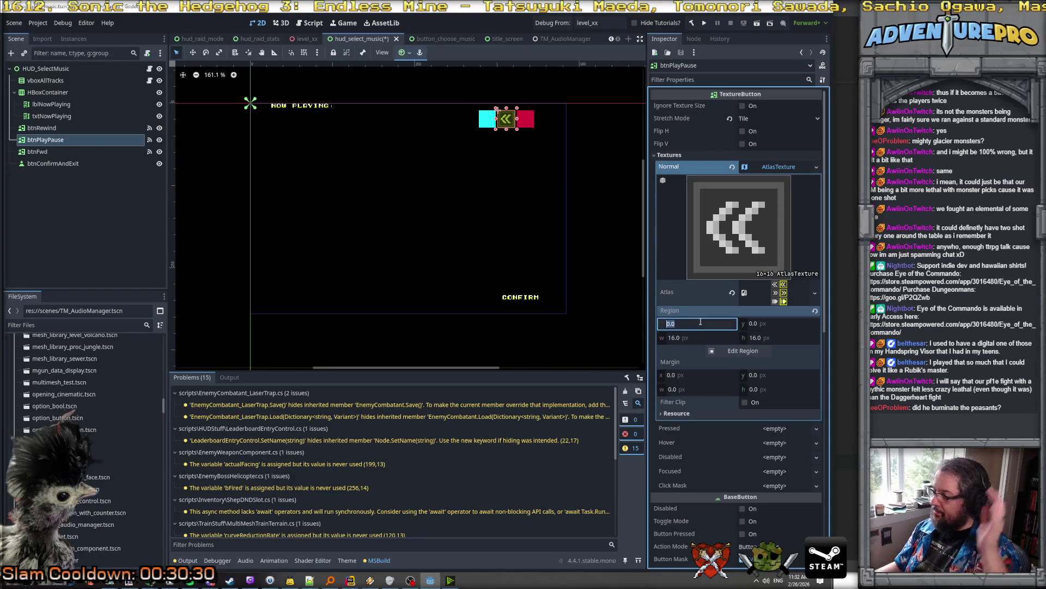
text(32)
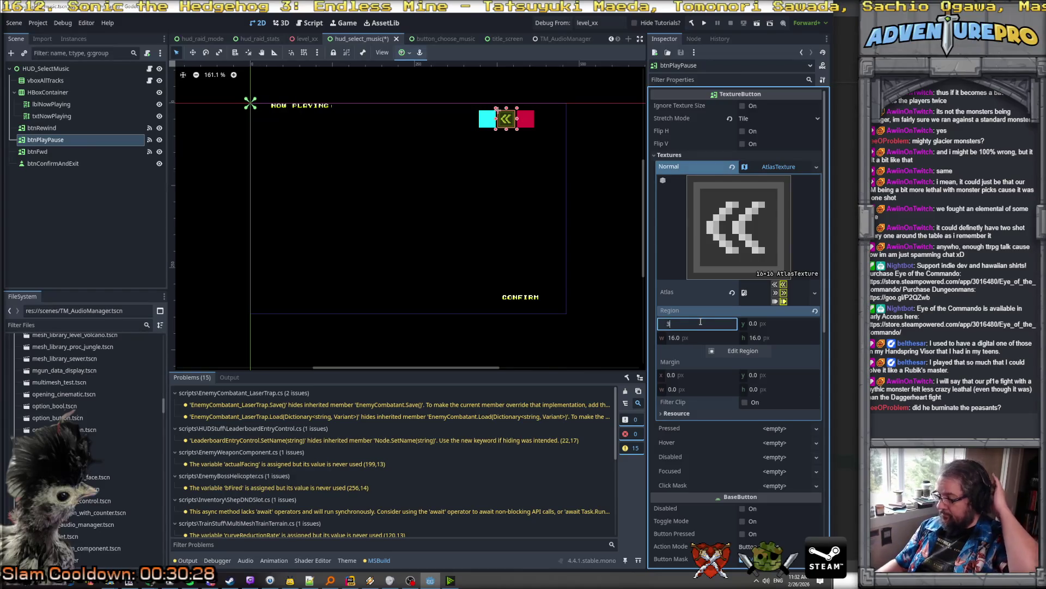
key(Return)
text(0)
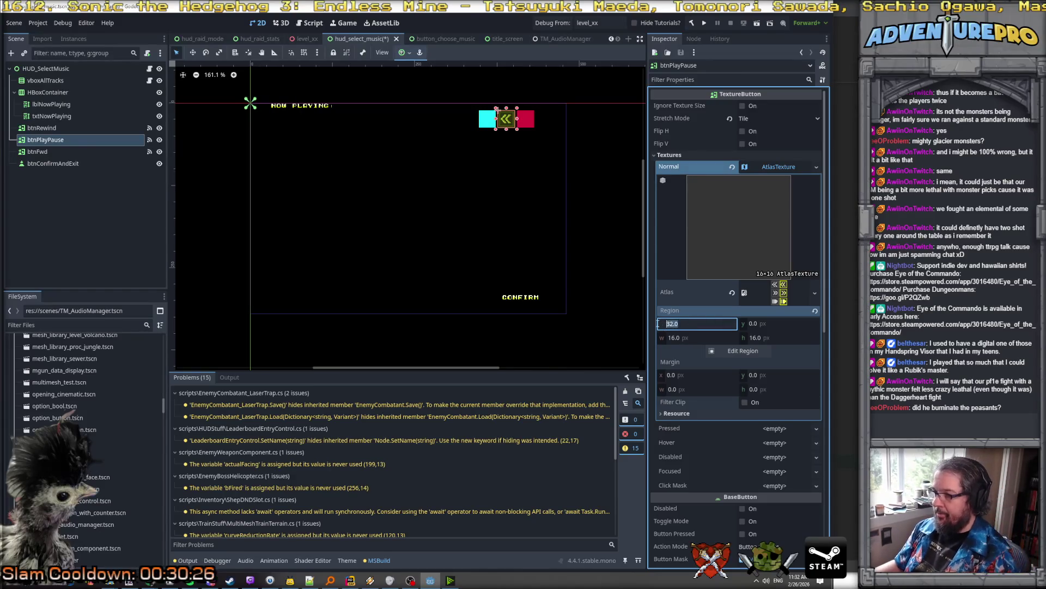
key(Tab)
text(32)
key(Return)
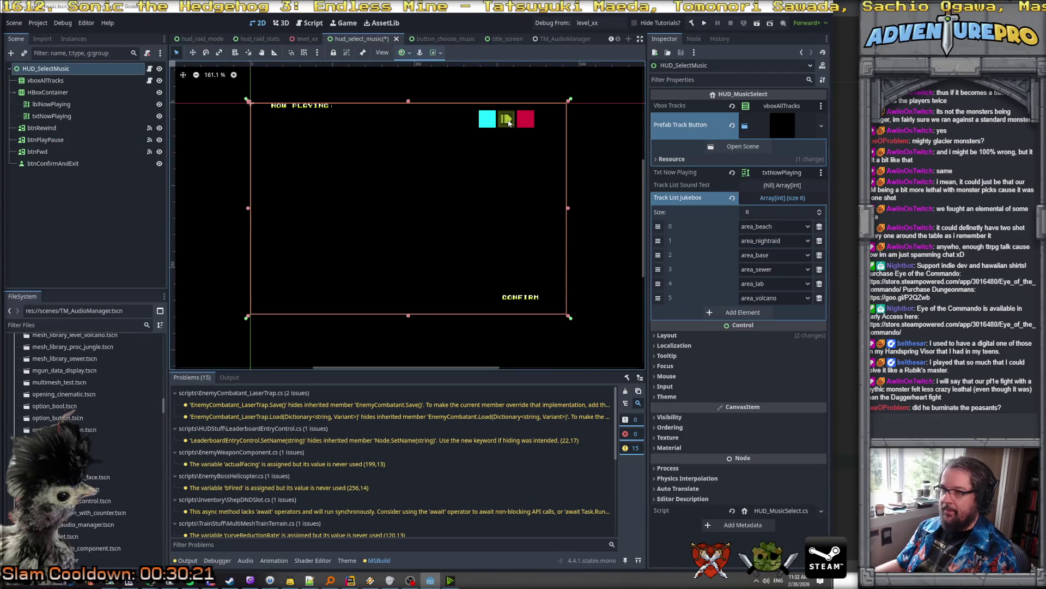
click(772, 184)
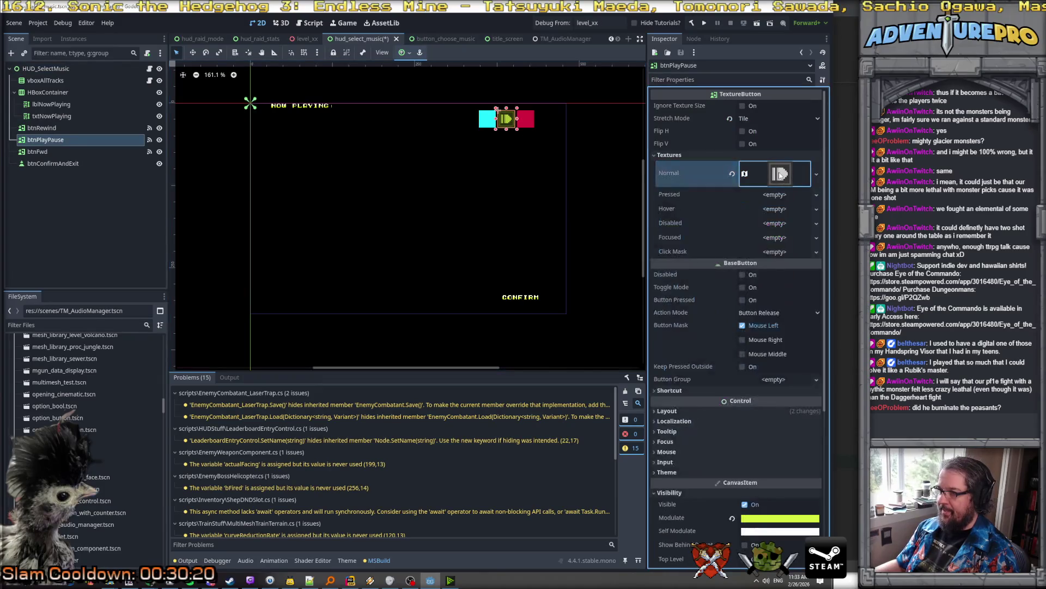
scroll(534, 128, up, 5)
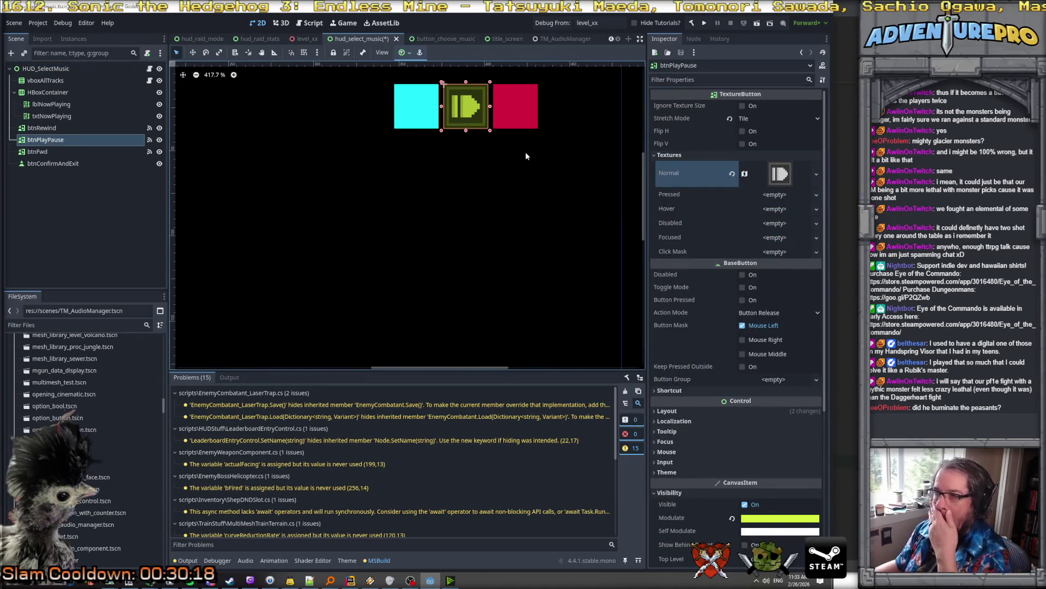
Set btnPlayPause's Modulate to pure white ffffff, then select btnFwd
click(765, 518)
click(770, 337)
mouse_move(770, 336)
mouse_down()
mouse_move(829, 326)
mouse_move(772, 334)
mouse_up()
mouse_move(795, 438)
mouse_down()
mouse_move(807, 431)
mouse_move(819, 447)
mouse_up()
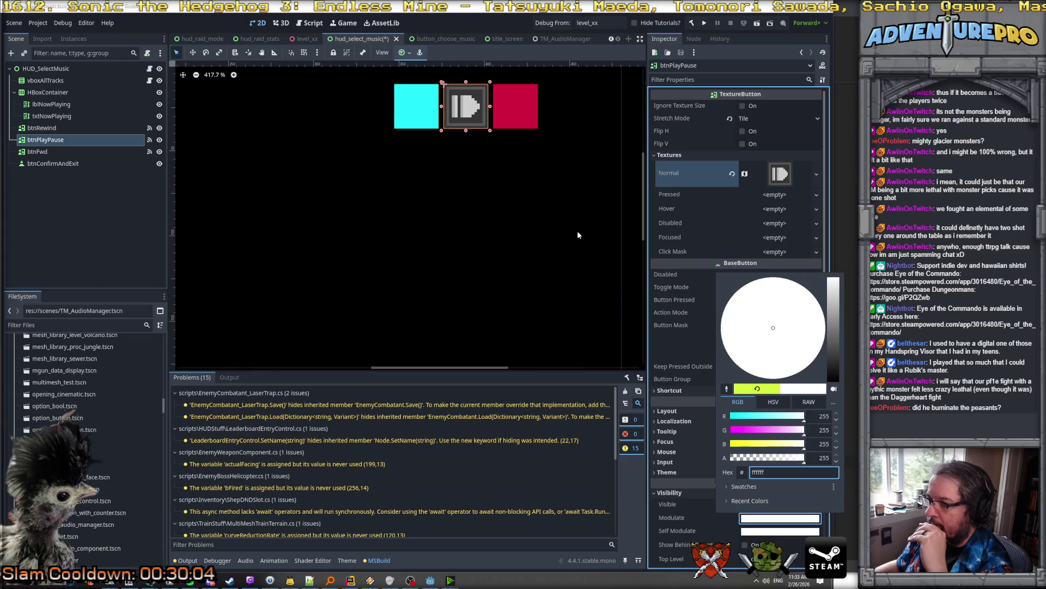
click(620, 329)
click(524, 103)
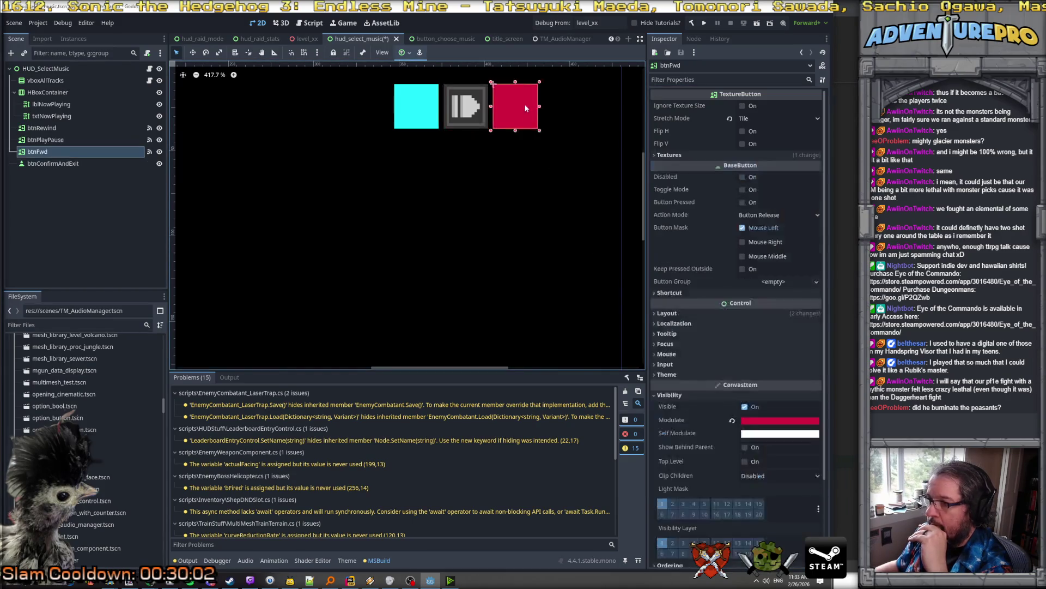
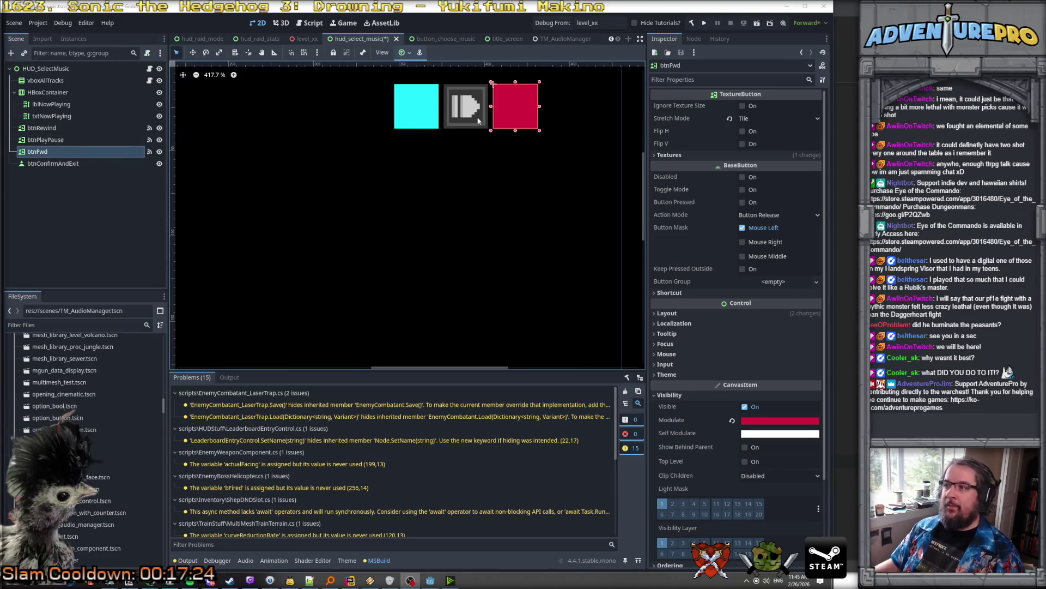
Copy btnPlayPause's Normal AtlasTexture into its Focused texture slot
click(475, 115)
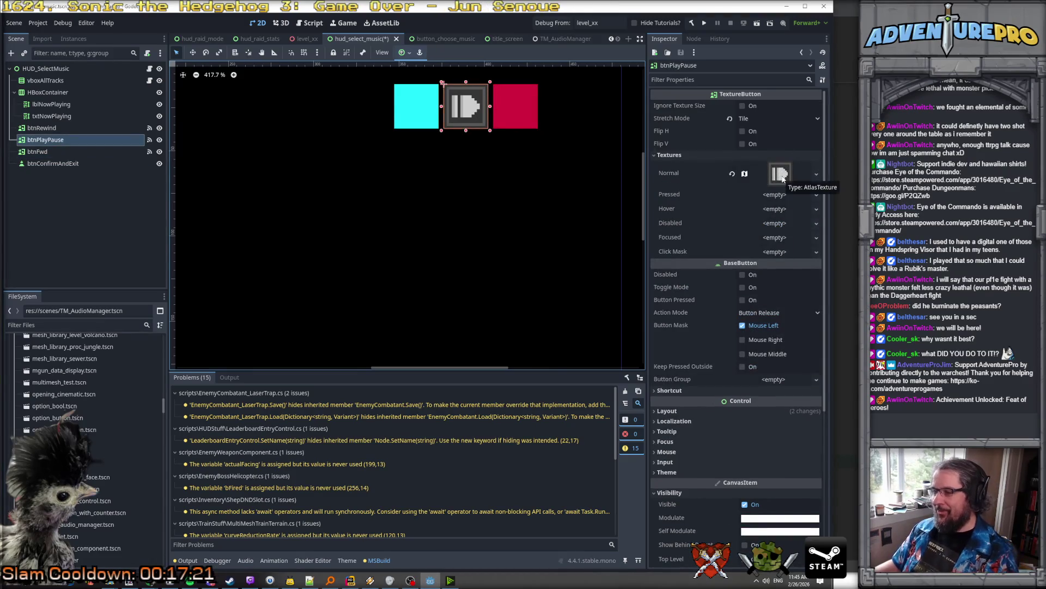
right_click(783, 178)
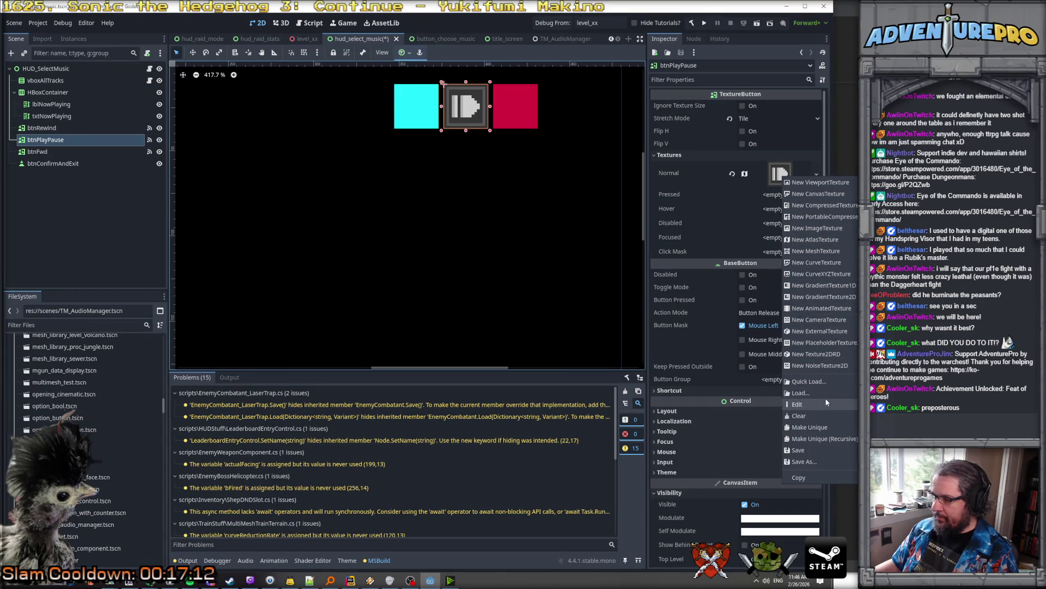
click(799, 477)
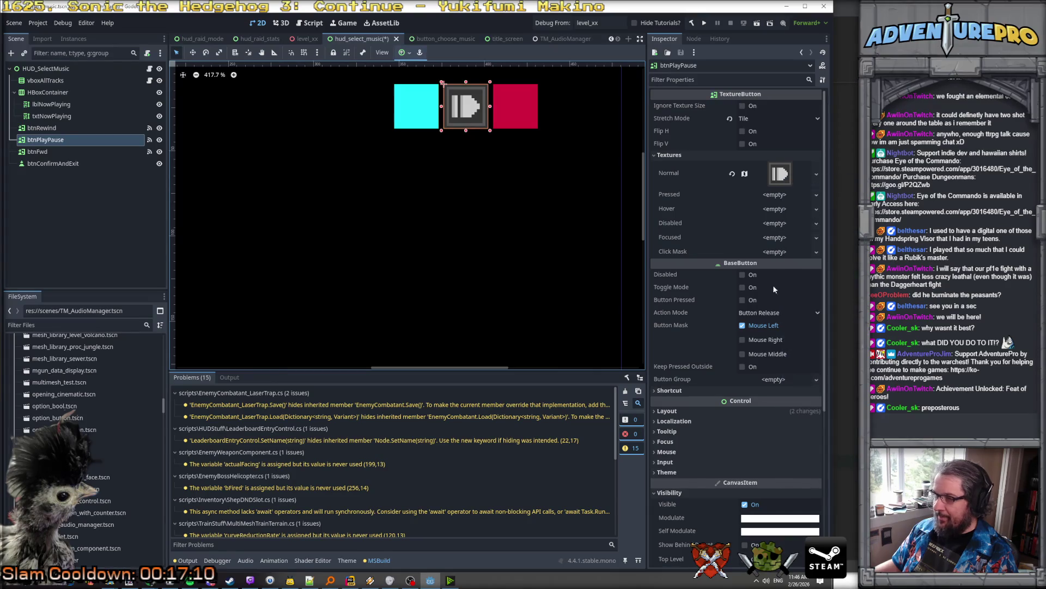
click(780, 240)
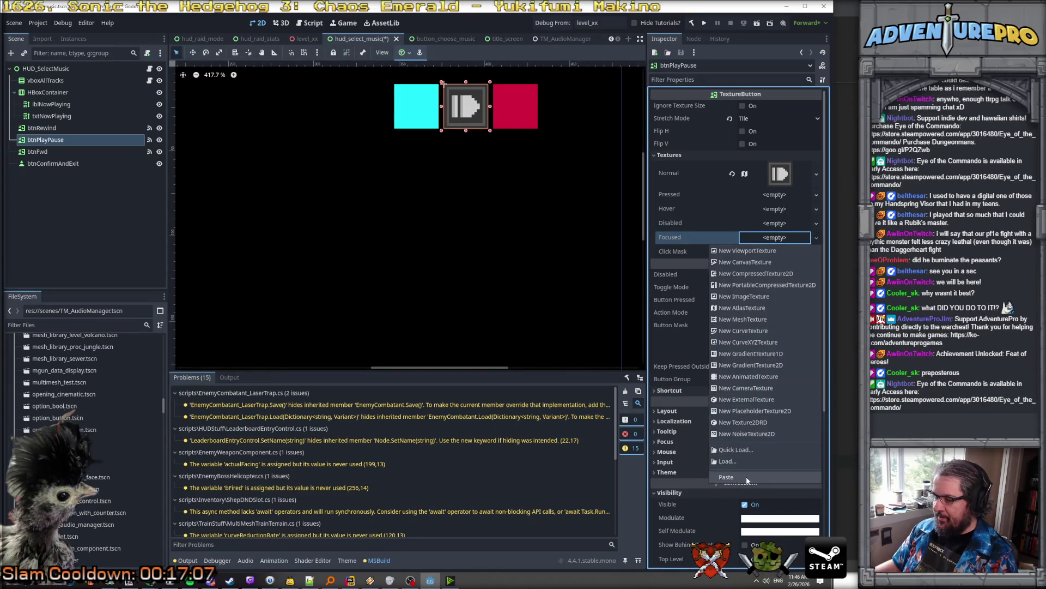
click(726, 476)
Set the Focused texture's region x to 16 to show the yellow-framed icon
click(780, 244)
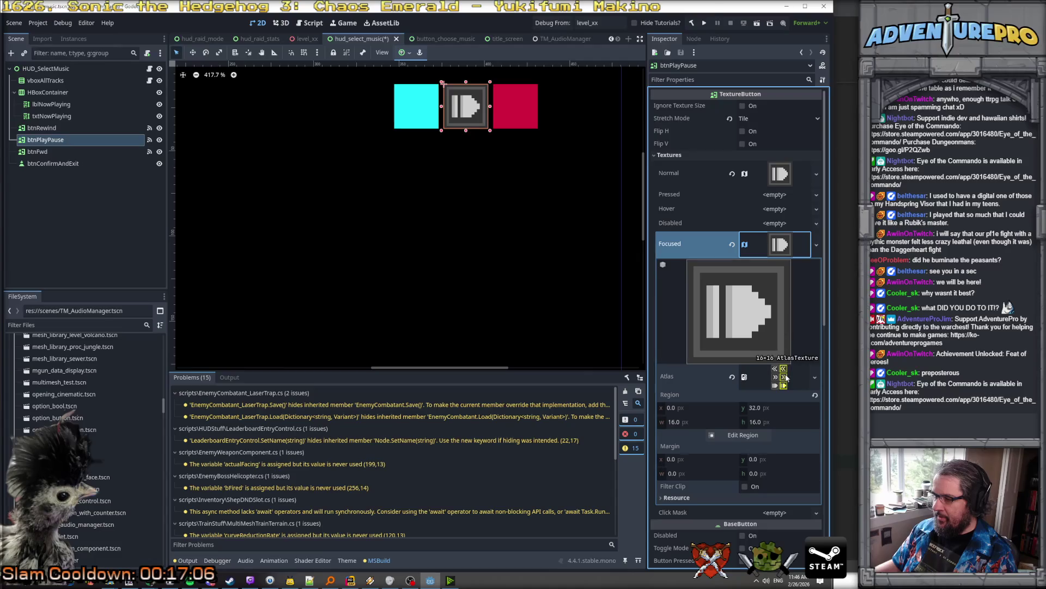
click(709, 421)
click(721, 407)
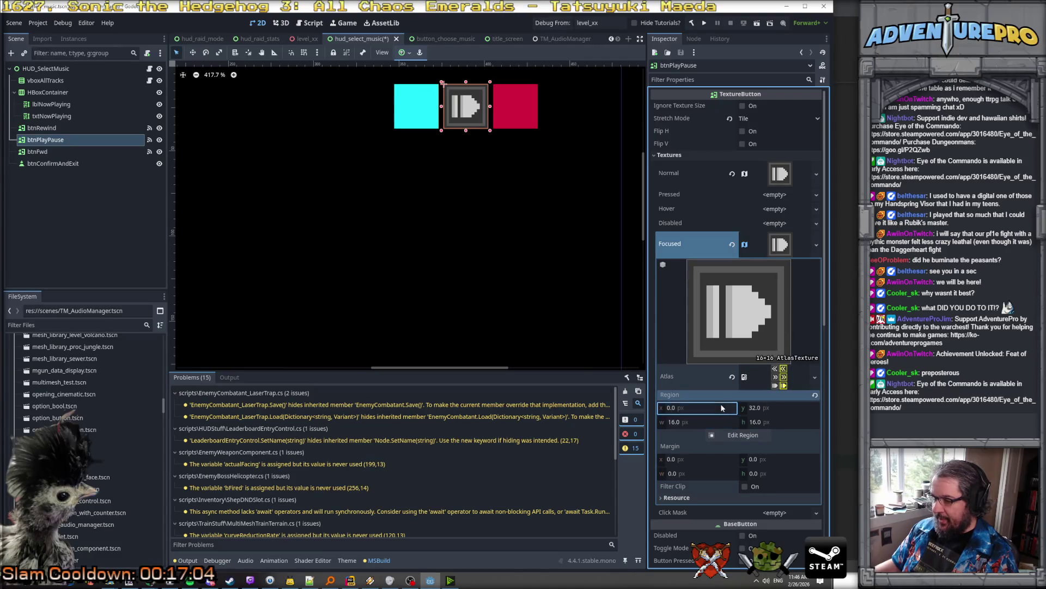
text(16)
key(Return)
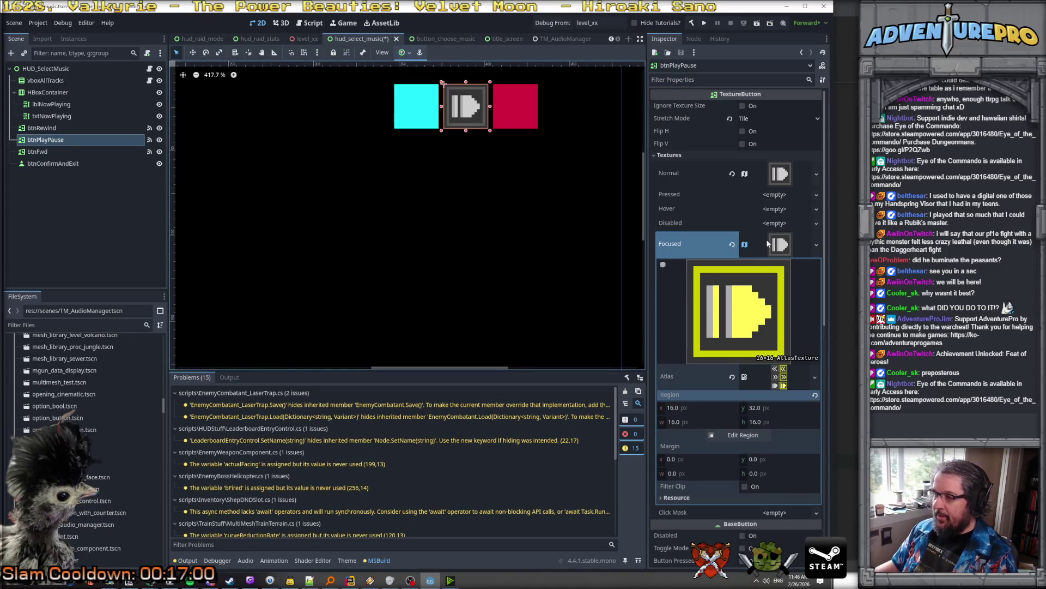
Change btnRewind's Modulate tint from cyan to white (ffffff)
click(57, 131)
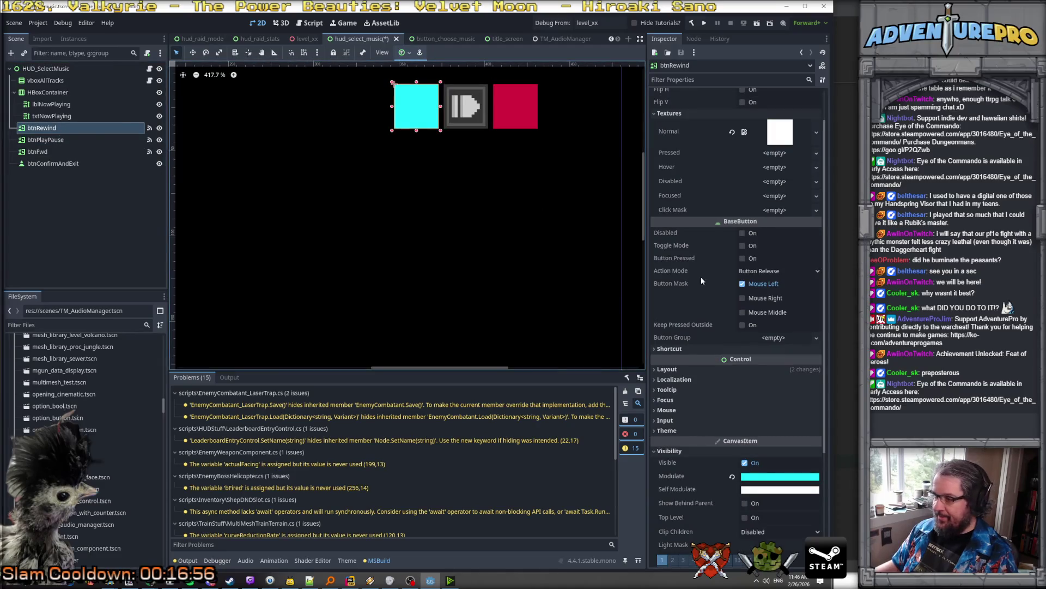
click(778, 477)
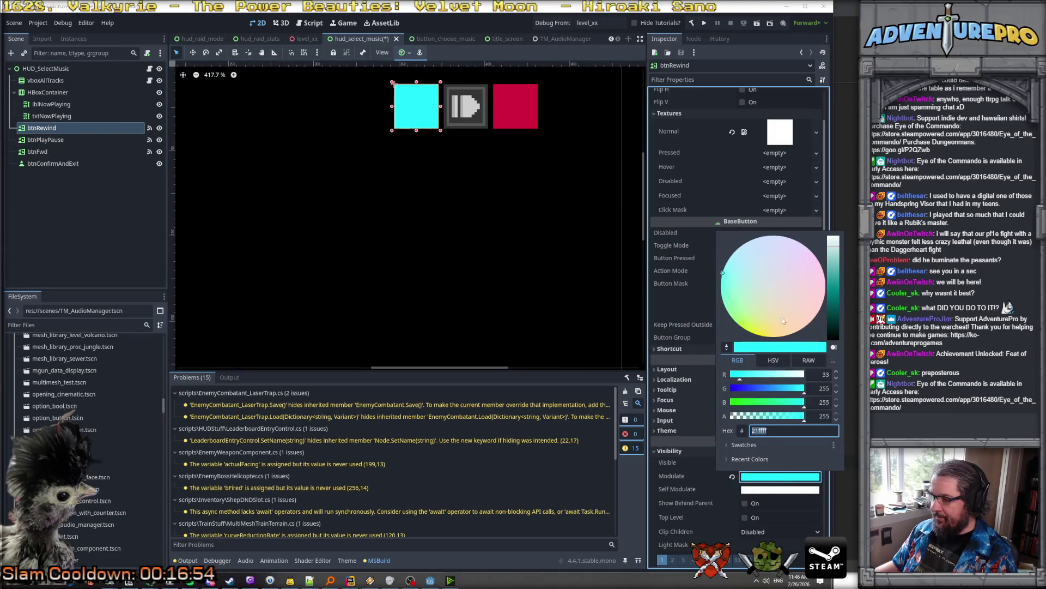
drag(766, 375, 806, 375)
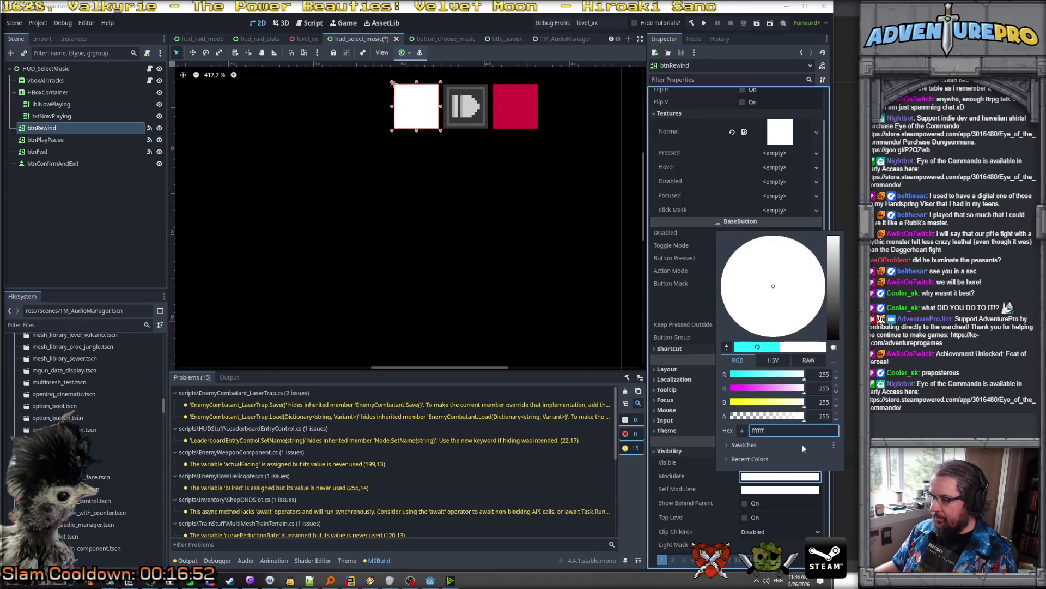
click(820, 132)
Paste the AtlasTexture into btnRewind's Normal slot with region y 0 for the rewind arrows
click(817, 133)
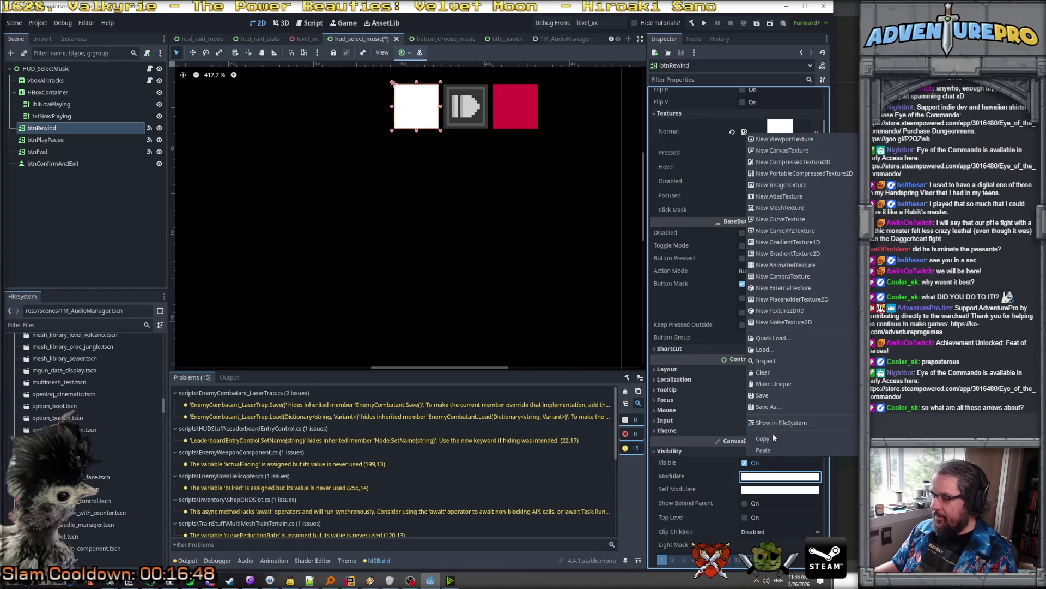
click(773, 450)
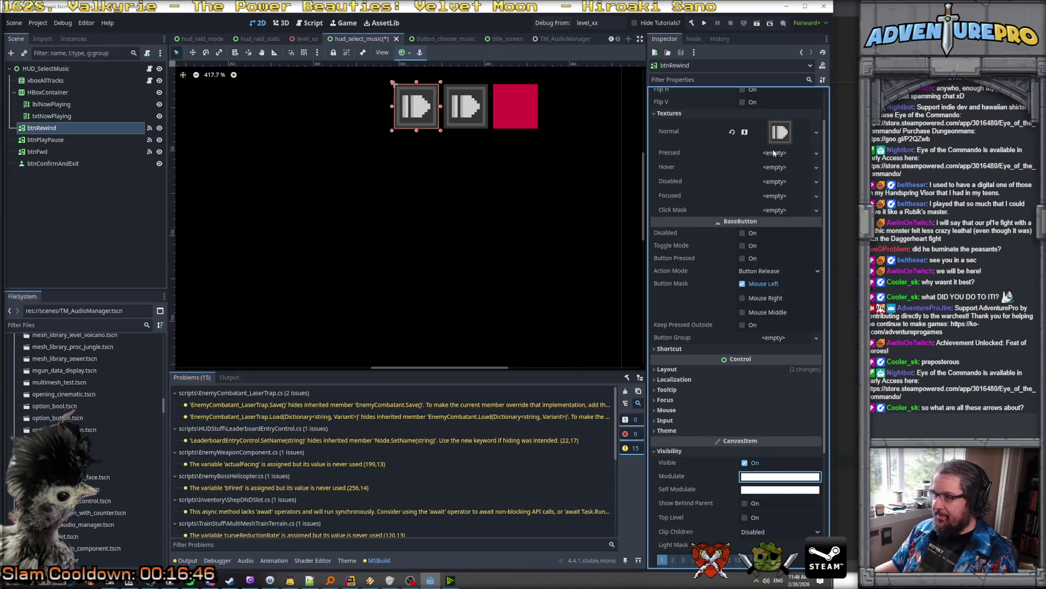
click(779, 132)
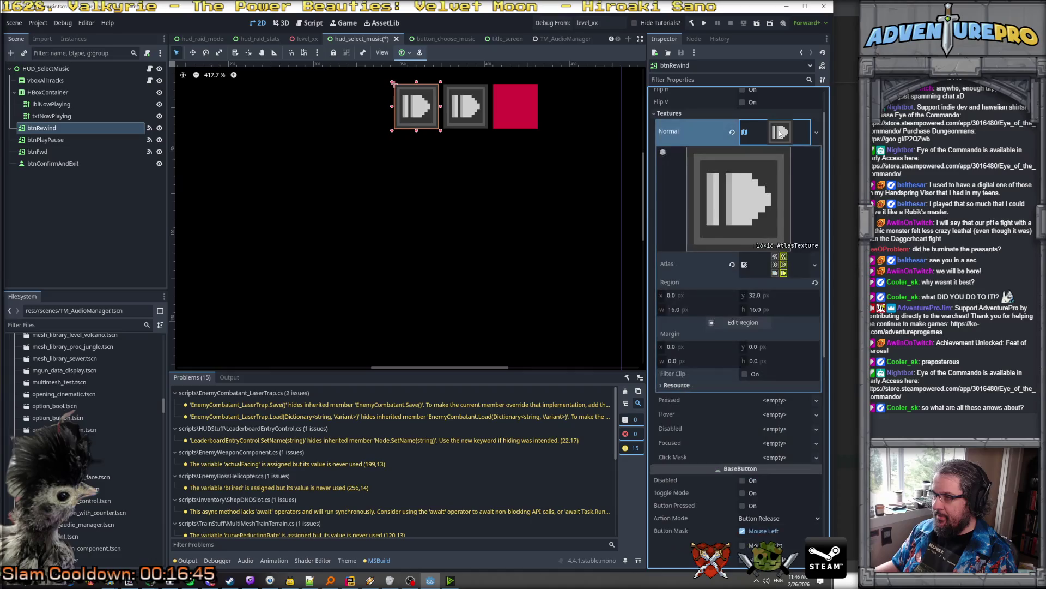
click(701, 310)
click(781, 295)
text(0)
key(Return)
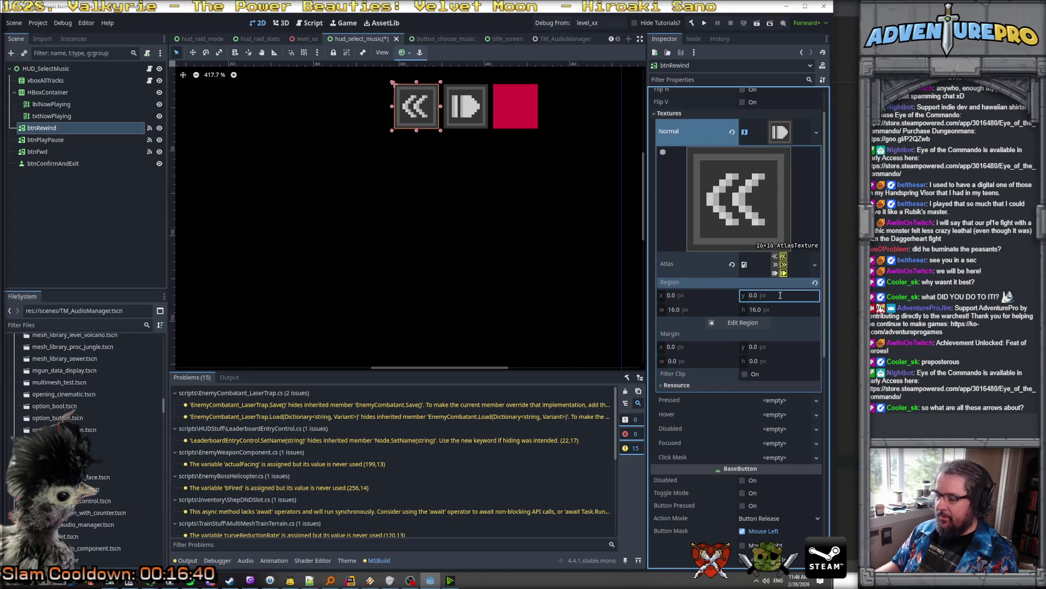
click(816, 132)
click(793, 135)
click(790, 132)
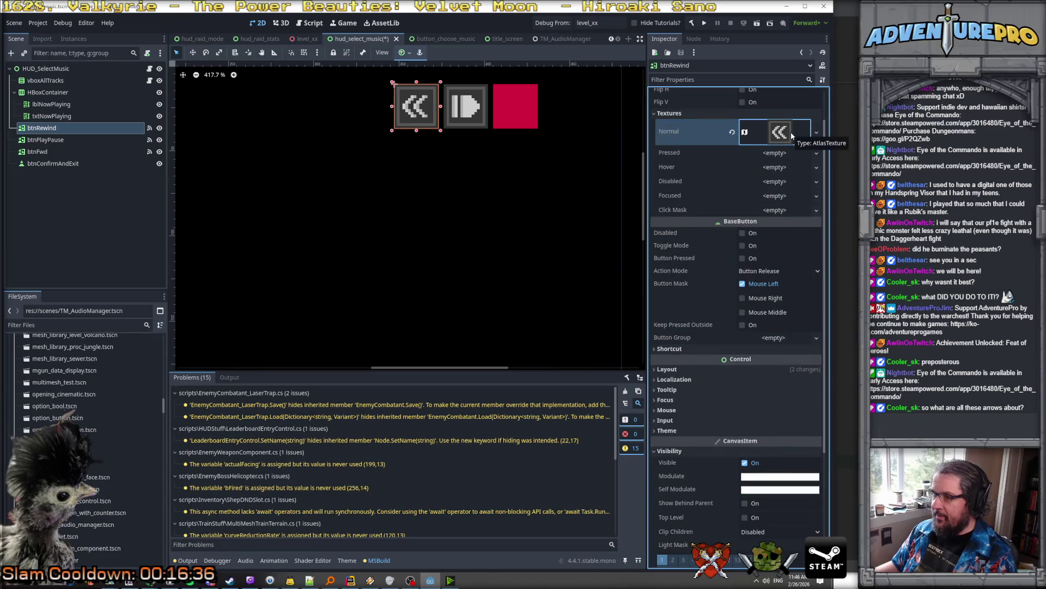
click(796, 195)
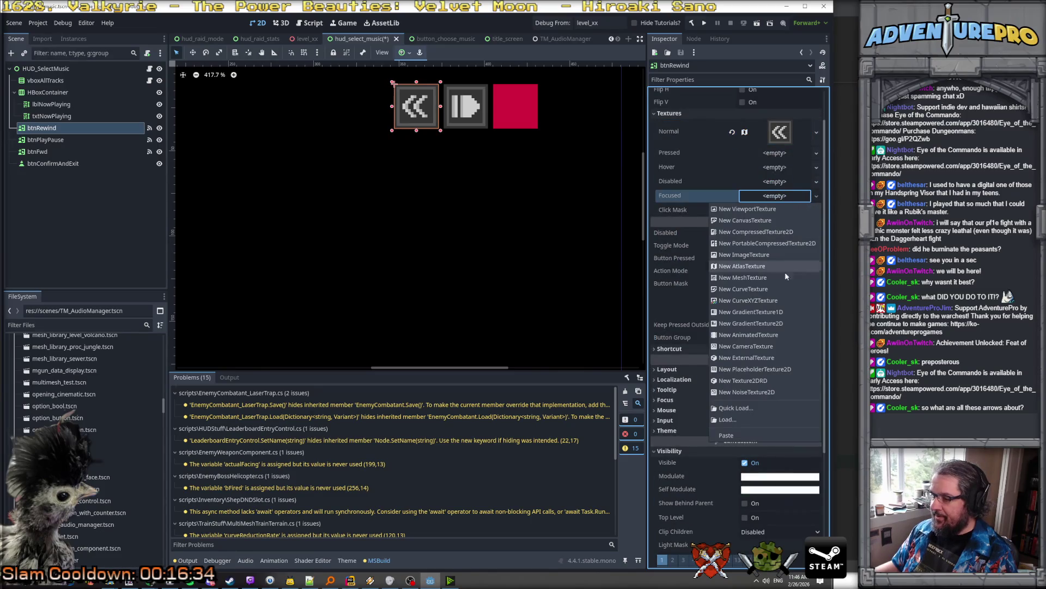
Paste the AtlasTexture into btnRewind's Focused slot and set region y to 0
click(750, 436)
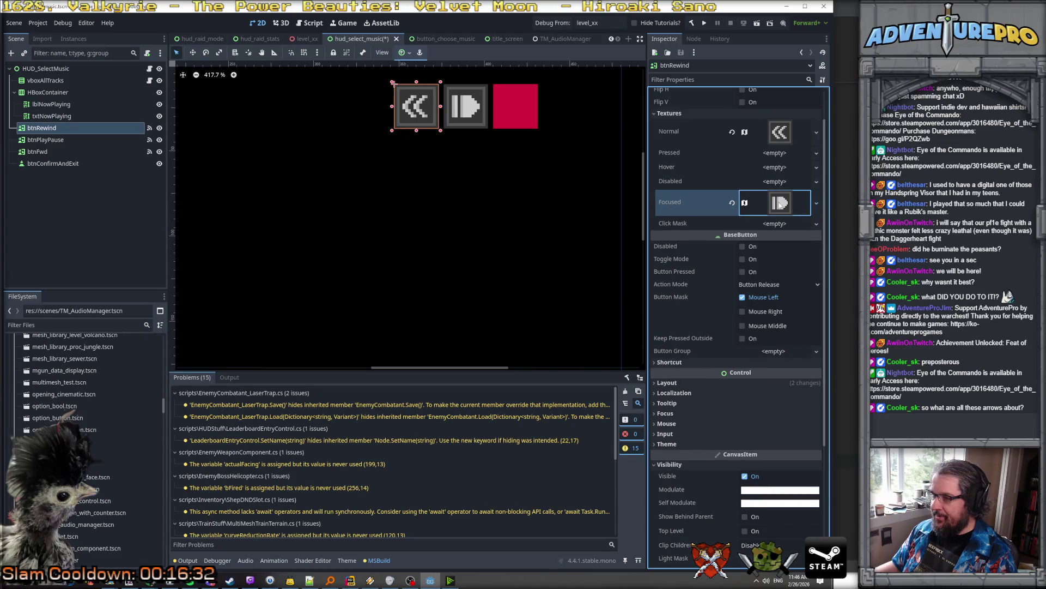
click(780, 203)
click(771, 369)
text(0)
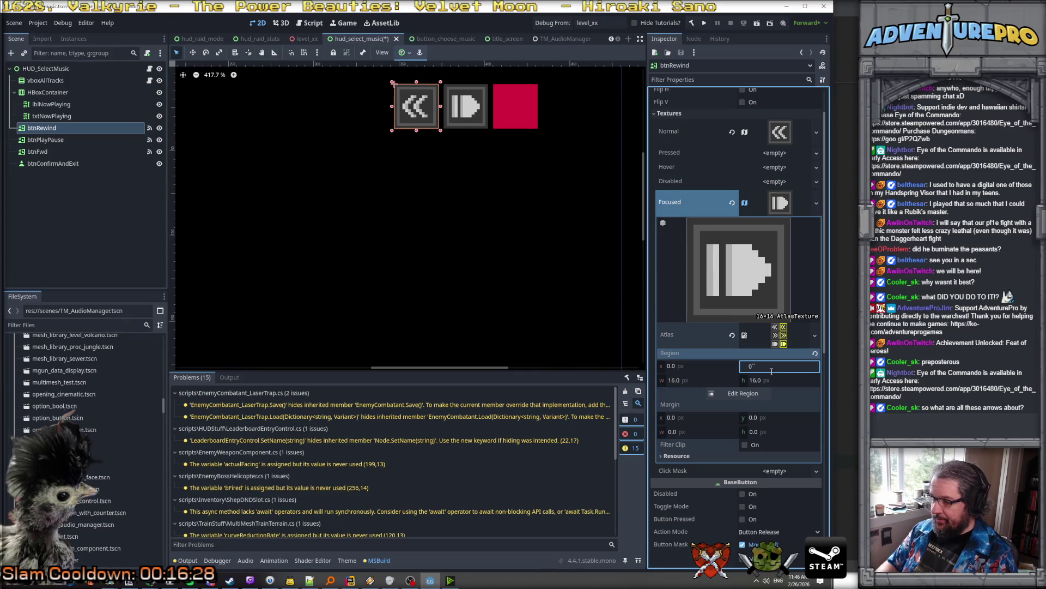
key(Tab)
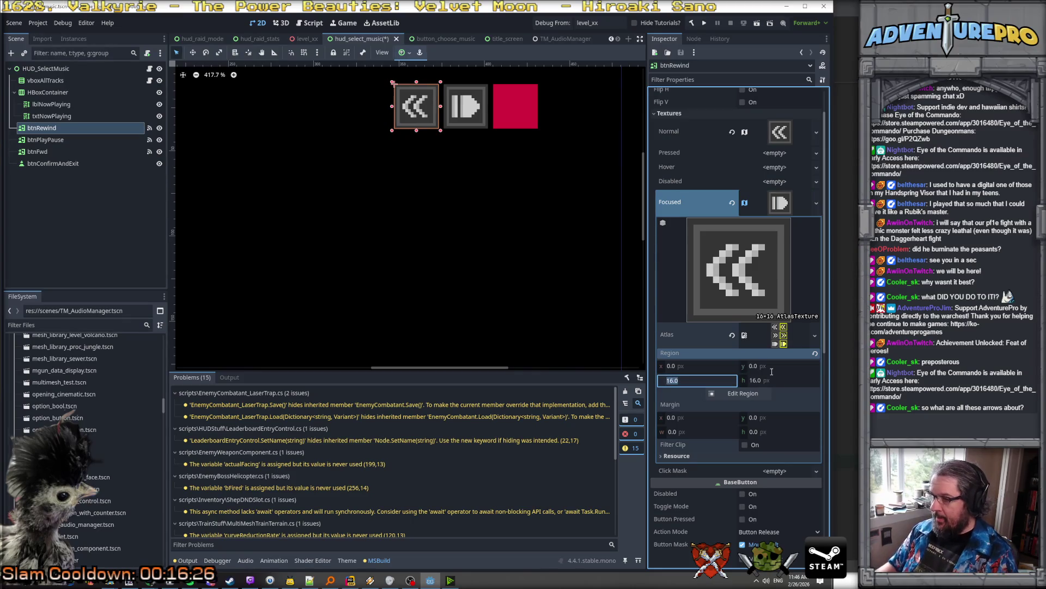
text(32)
key(Return)
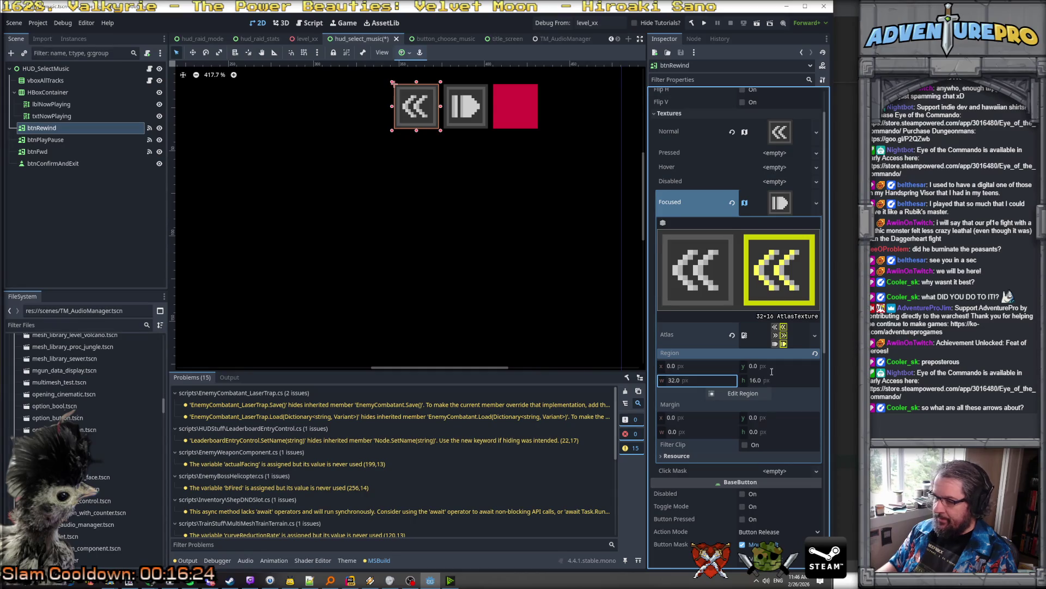
Correct the Focused region width to 16 and set x to 16 for yellow-framed arrows
text(16)
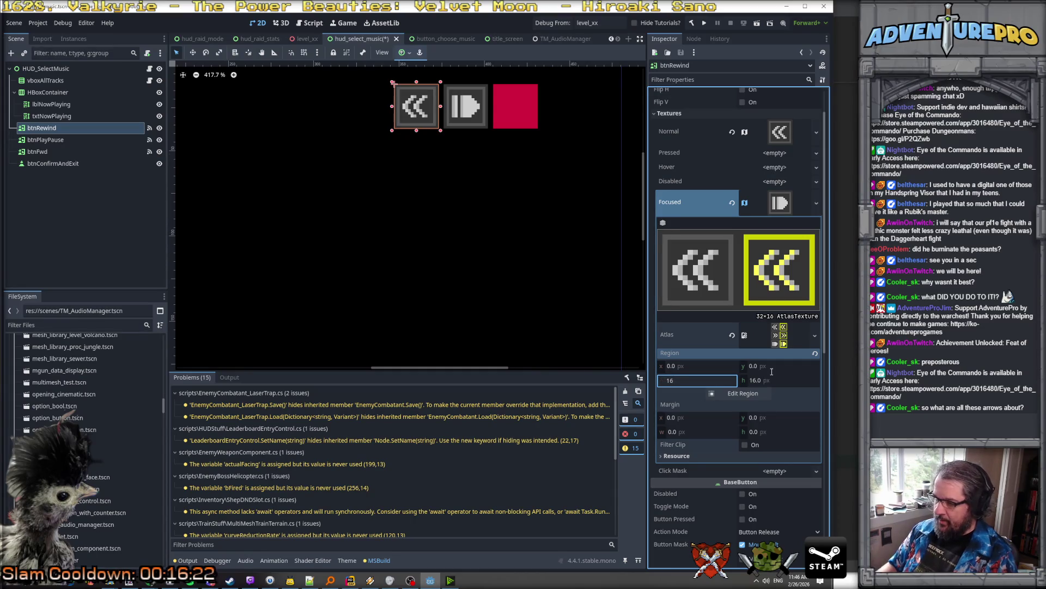
key(Escape)
key(Tab)
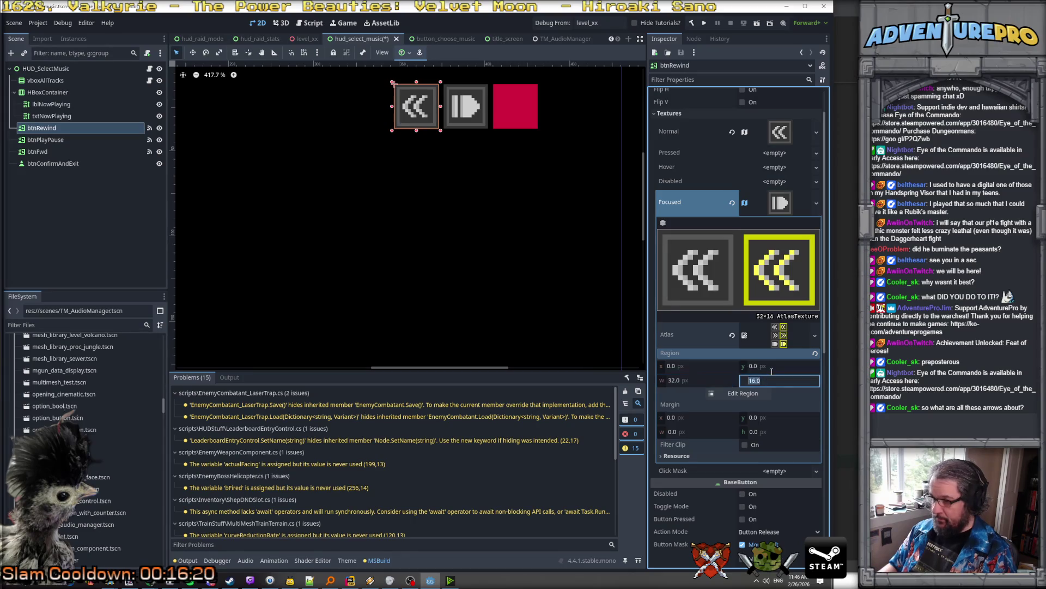
click(683, 380)
text(16)
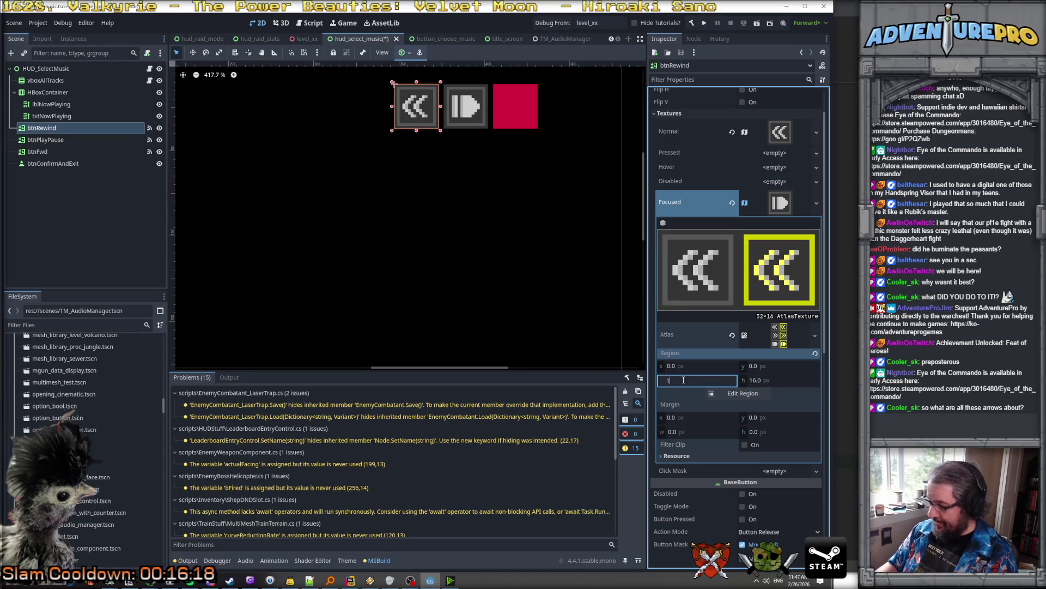
key(Return)
click(686, 369)
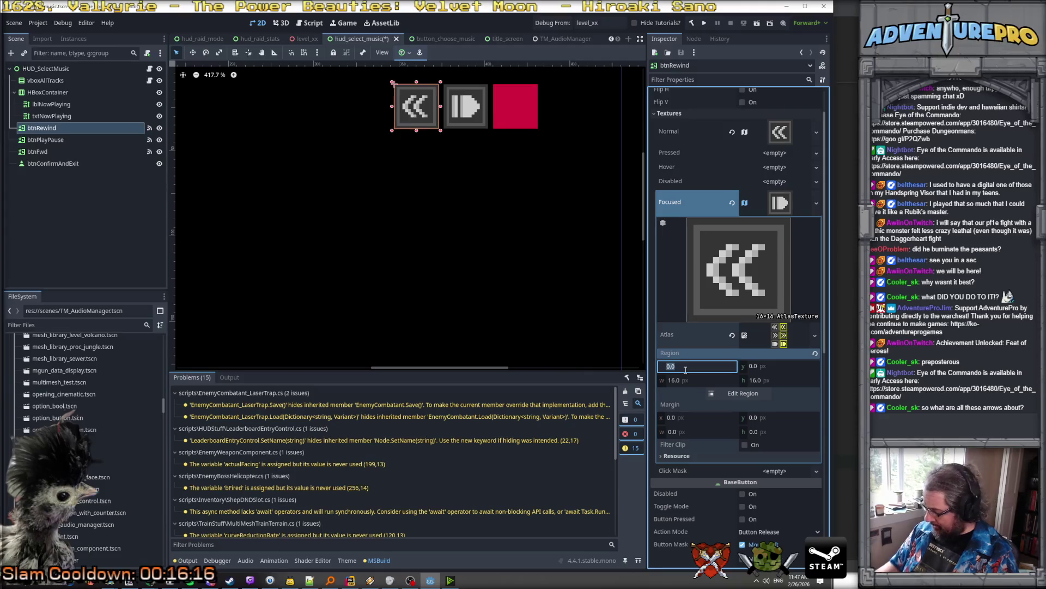
text(16)
key(Return)
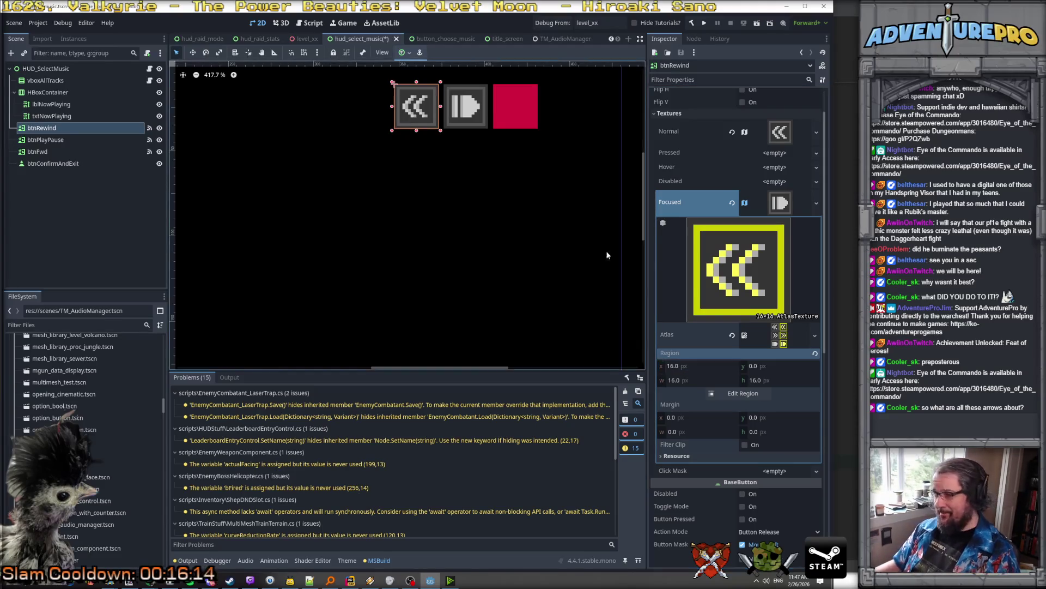
click(37, 151)
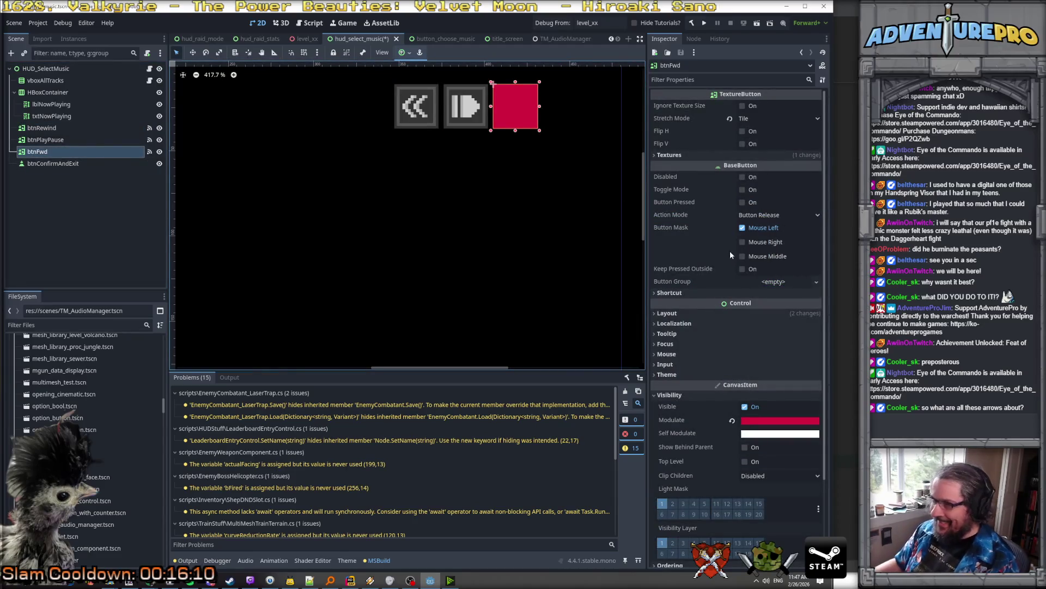
Give btnFwd a Normal AtlasTexture with region y 16 showing the double arrows
click(739, 155)
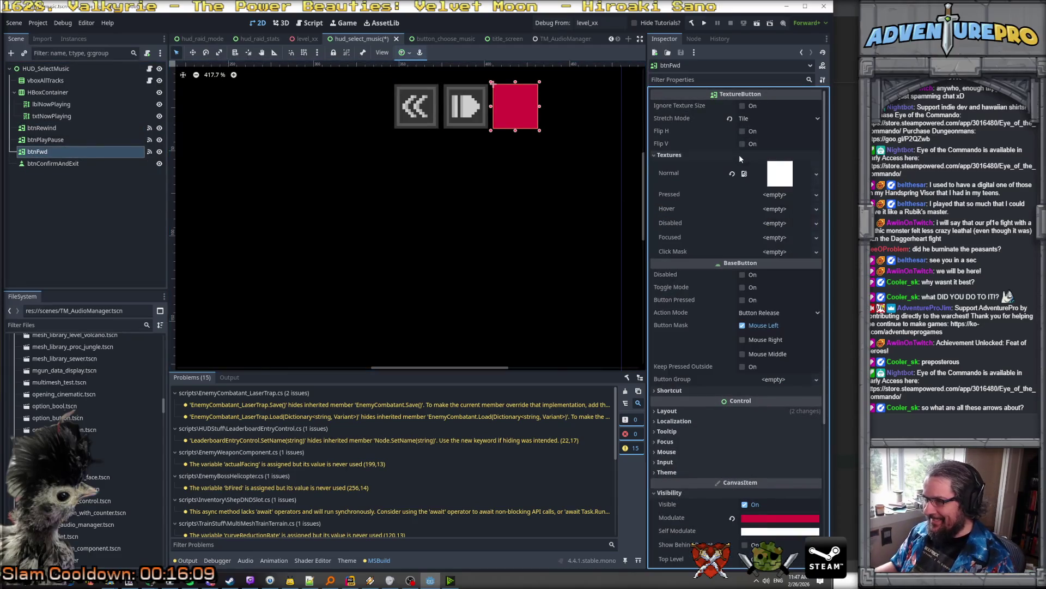
click(816, 175)
click(790, 485)
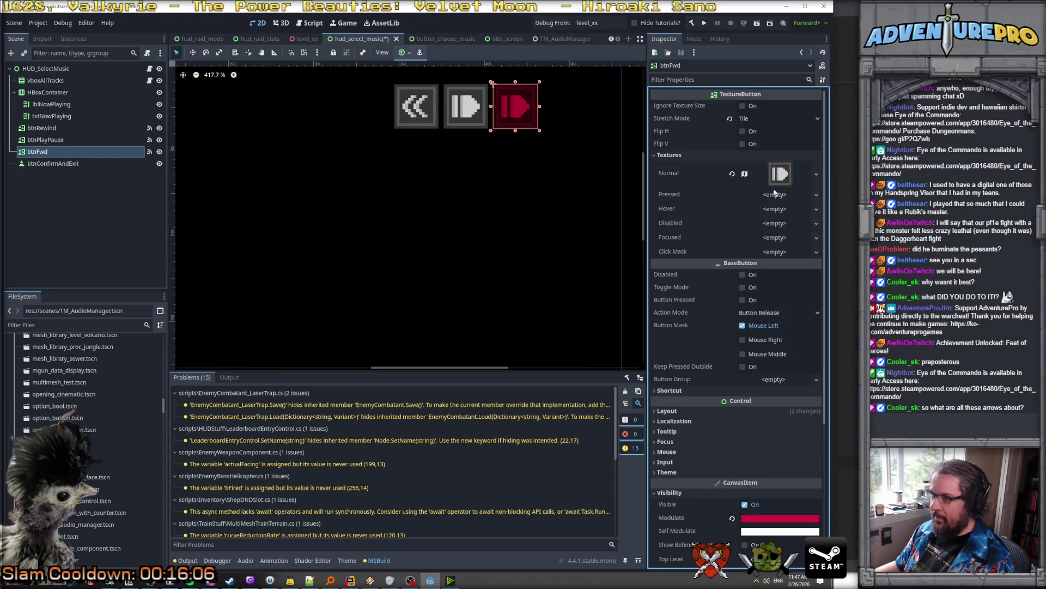
click(780, 174)
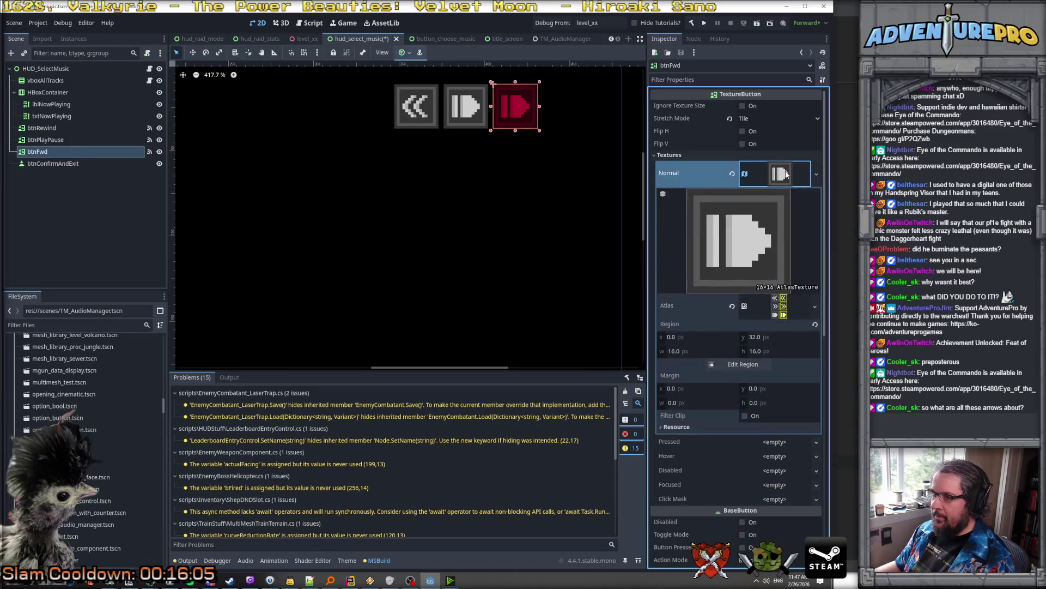
click(709, 351)
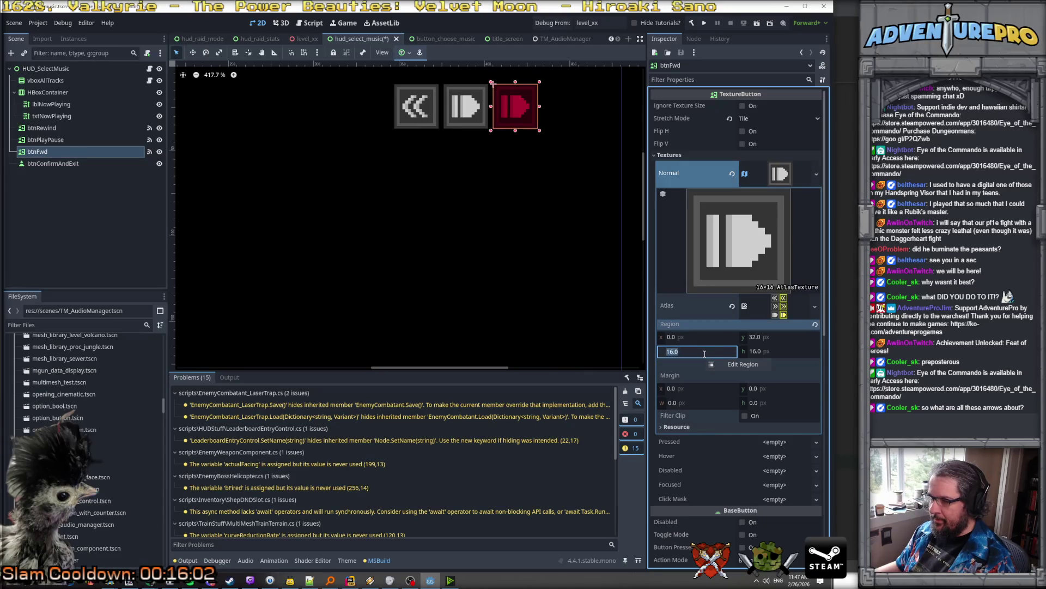
click(774, 337)
text(16)
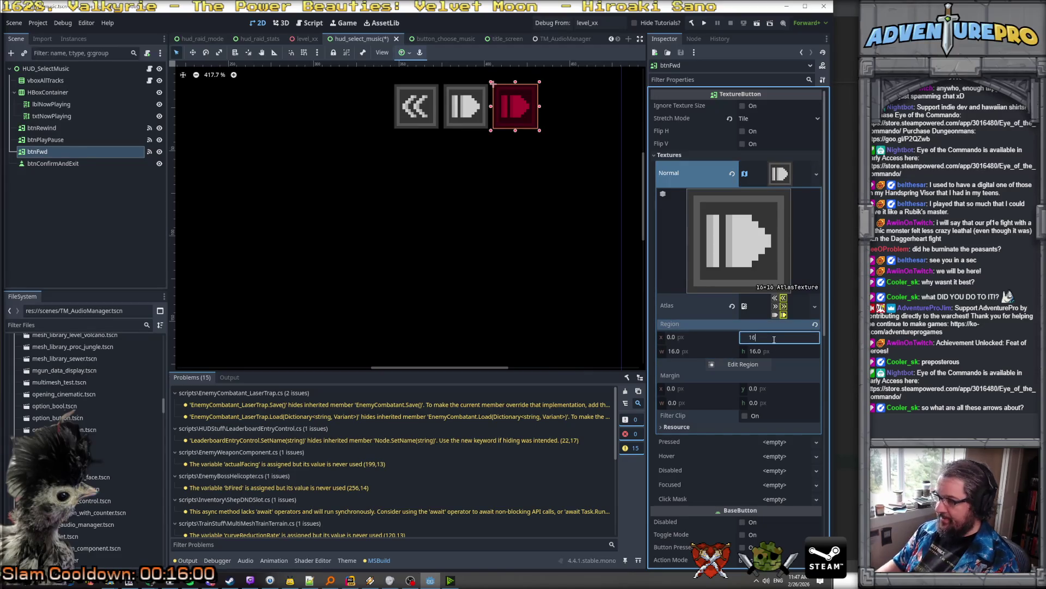
key(Return)
Copy btnFwd's Normal texture and paste it into its Focused slot
click(816, 174)
click(801, 172)
click(798, 172)
click(816, 237)
click(816, 237)
click(816, 237)
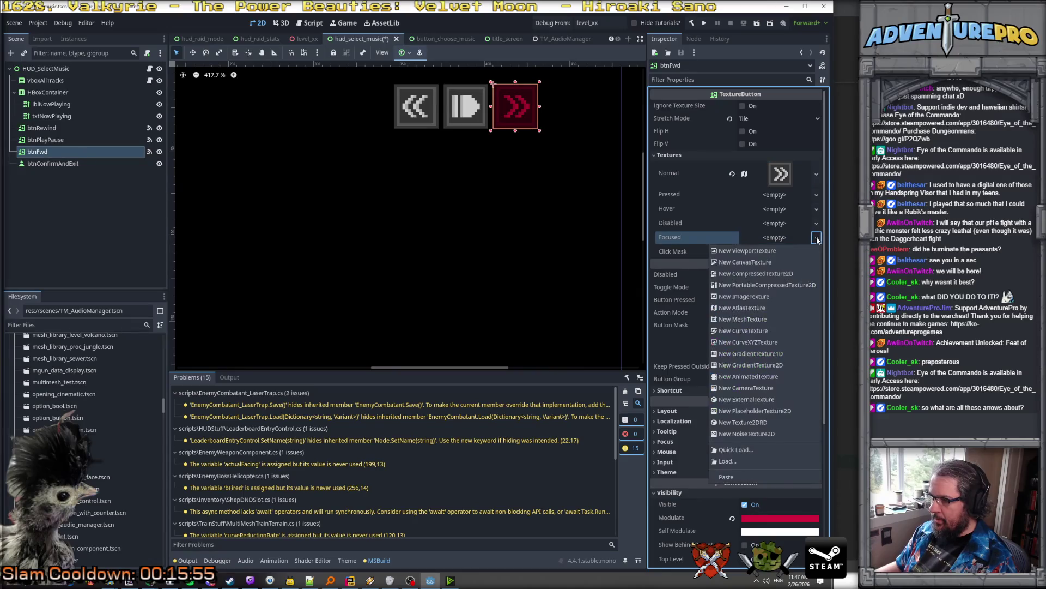
click(742, 475)
click(780, 245)
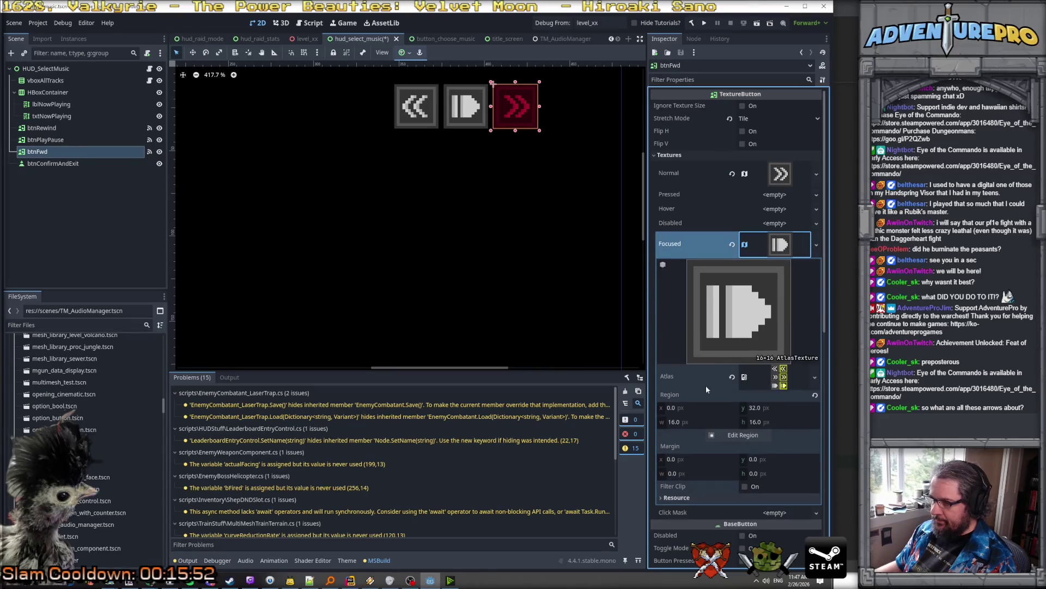
Set the Focused texture region to x 16, y 16 for the yellow double arrows
click(718, 408)
text(16)
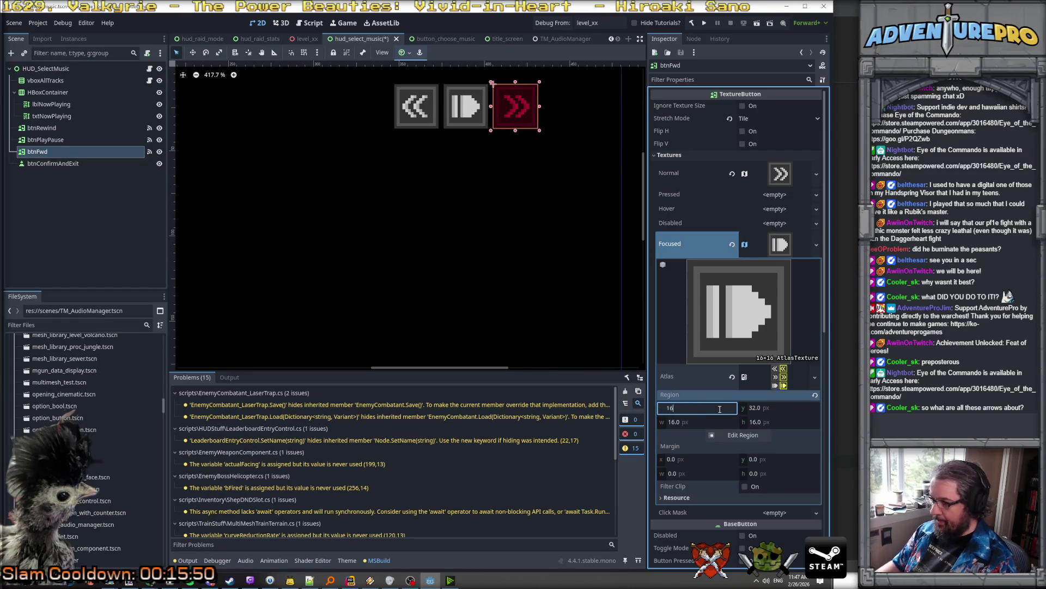
key(Return)
click(772, 407)
text(16)
key(Return)
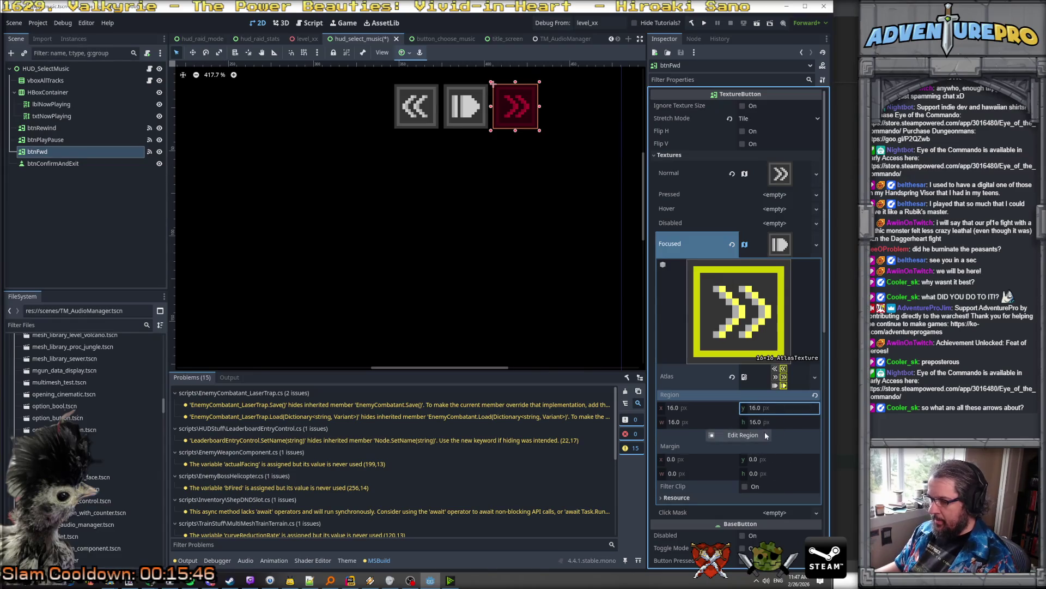
Reset btnFwd's Modulate tint to white (ffffff) and deselect it
scroll(789, 512, down, 6)
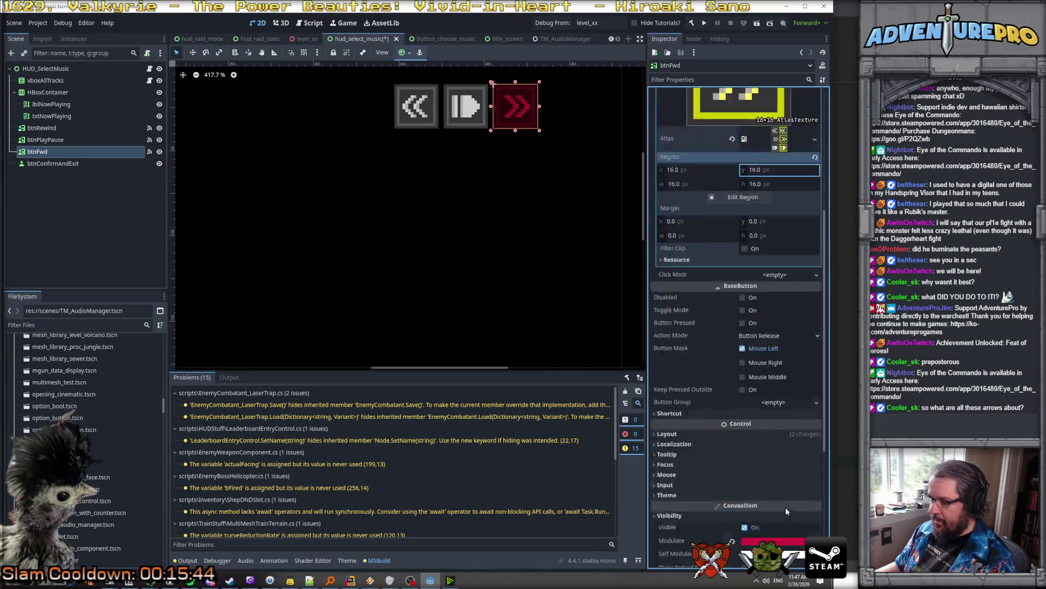
click(773, 423)
mouse_move(773, 335)
mouse_down()
mouse_move(807, 334)
mouse_move(805, 321)
mouse_move(806, 347)
mouse_up()
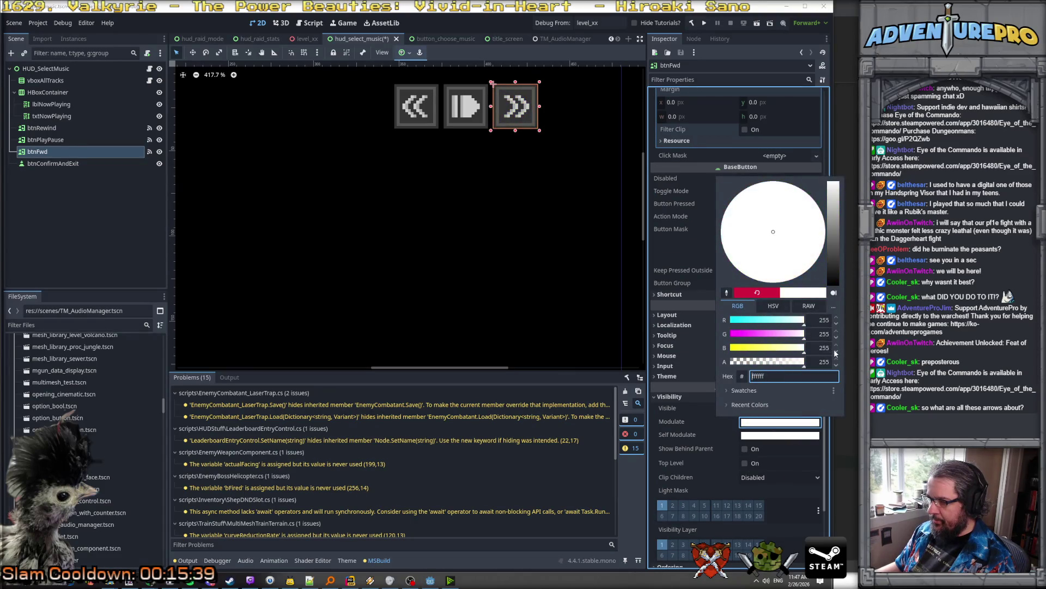
click(788, 465)
scroll(556, 269, down, 3)
scroll(542, 262, down, 6)
scroll(542, 262, up, 5)
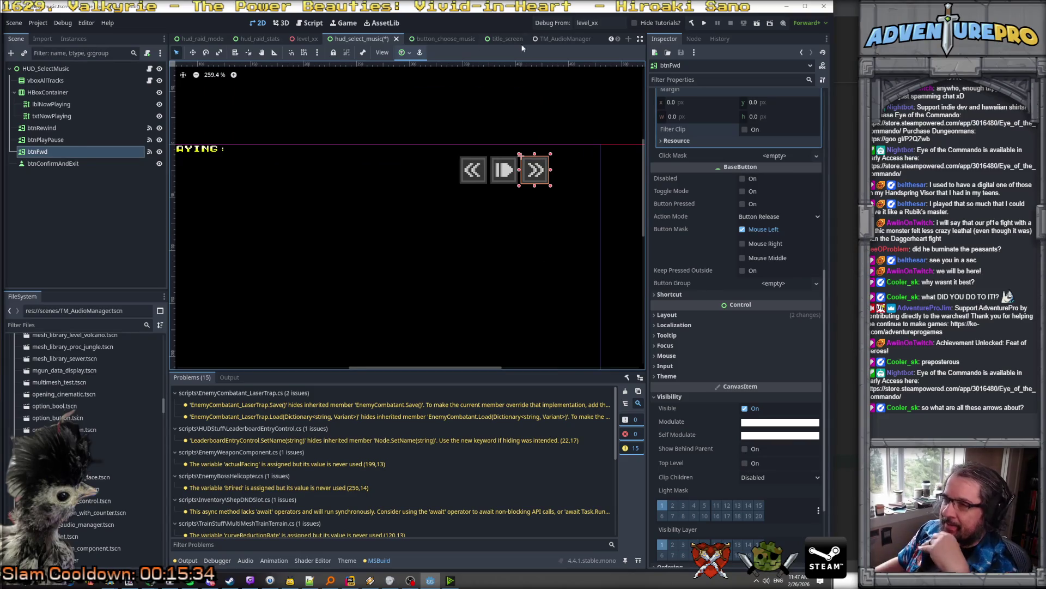
click(474, 132)
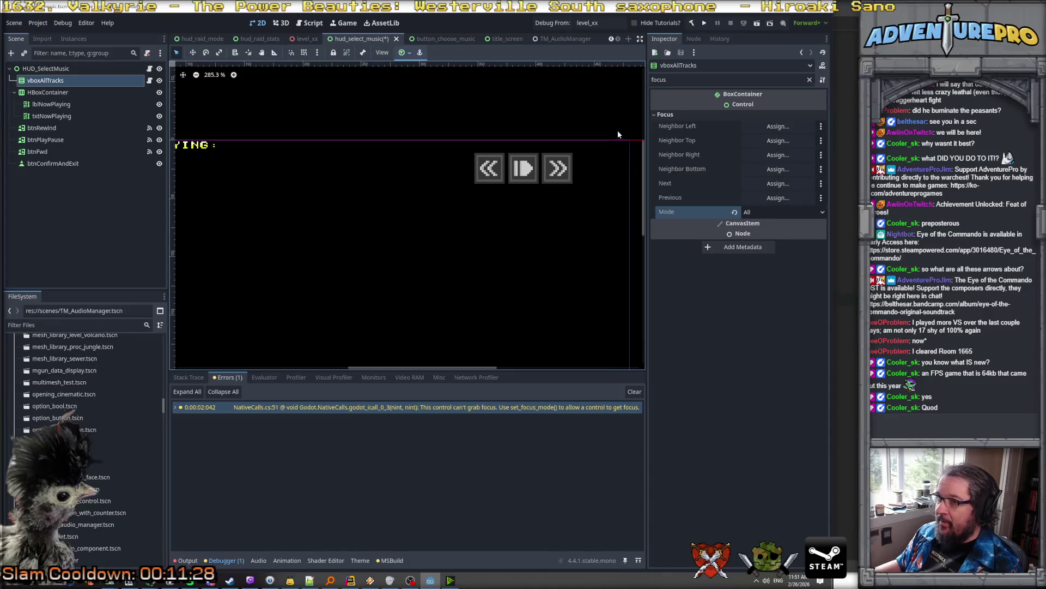
Save the music HUD scene with Ctrl+S, then bring up the browser maximized
key(ctrl+s)
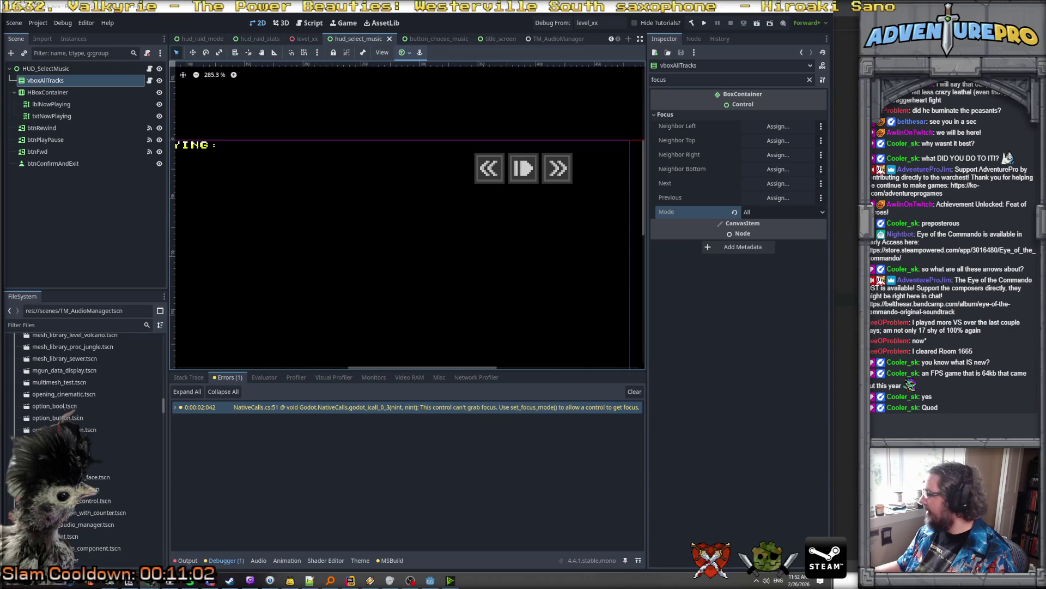
key(alt+Tab)
key(super+Up)
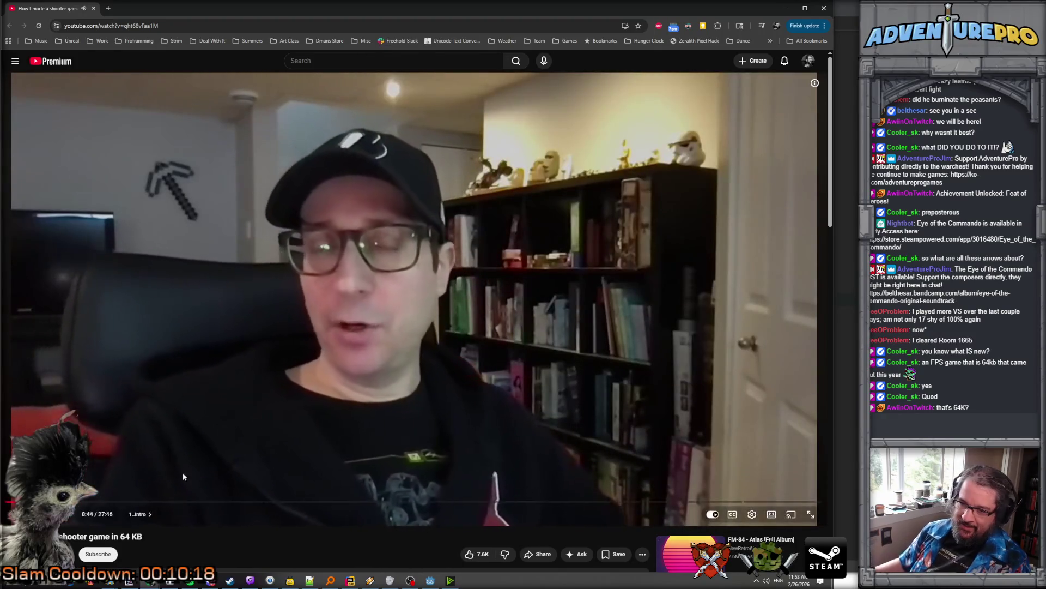
Jump the 64 KB shooter video to its Textures chapter on the seek bar
click(104, 502)
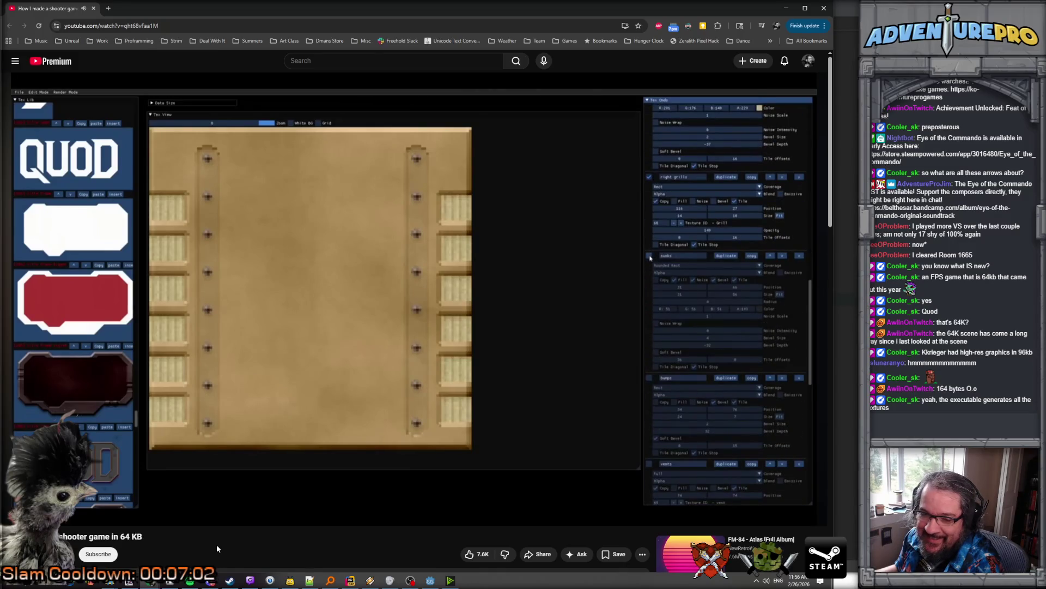
click(180, 28)
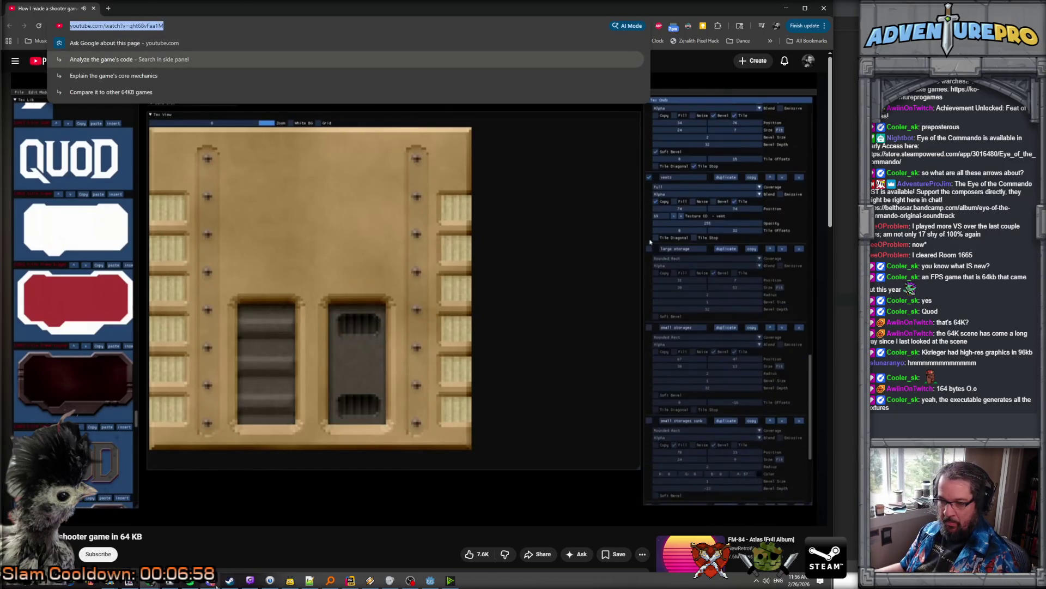
click(660, 463)
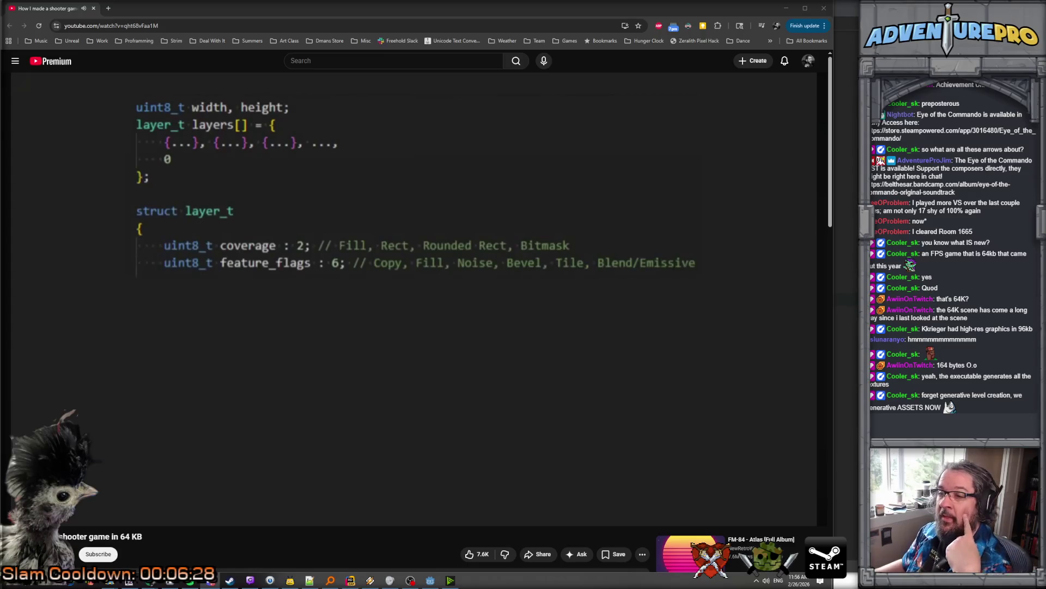
mouse_move(423, 245)
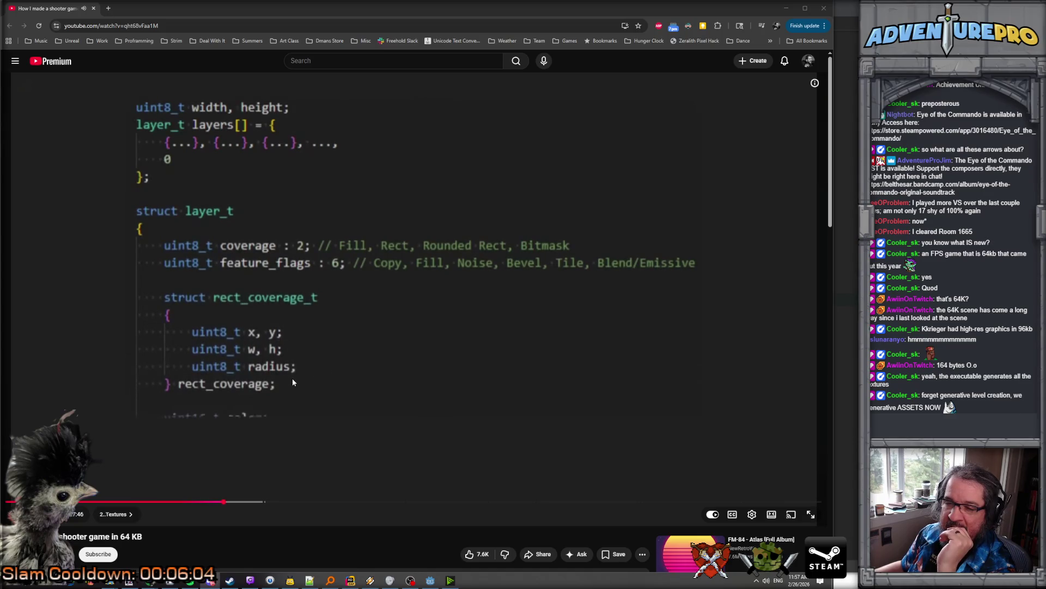
scroll(292, 380, down, 1)
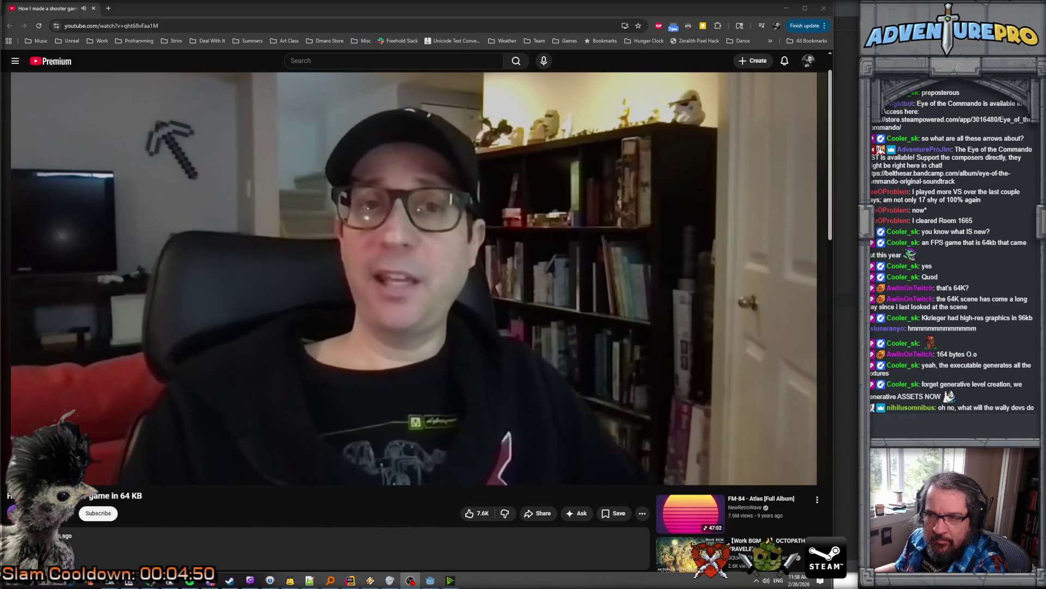
mouse_move(240, 300)
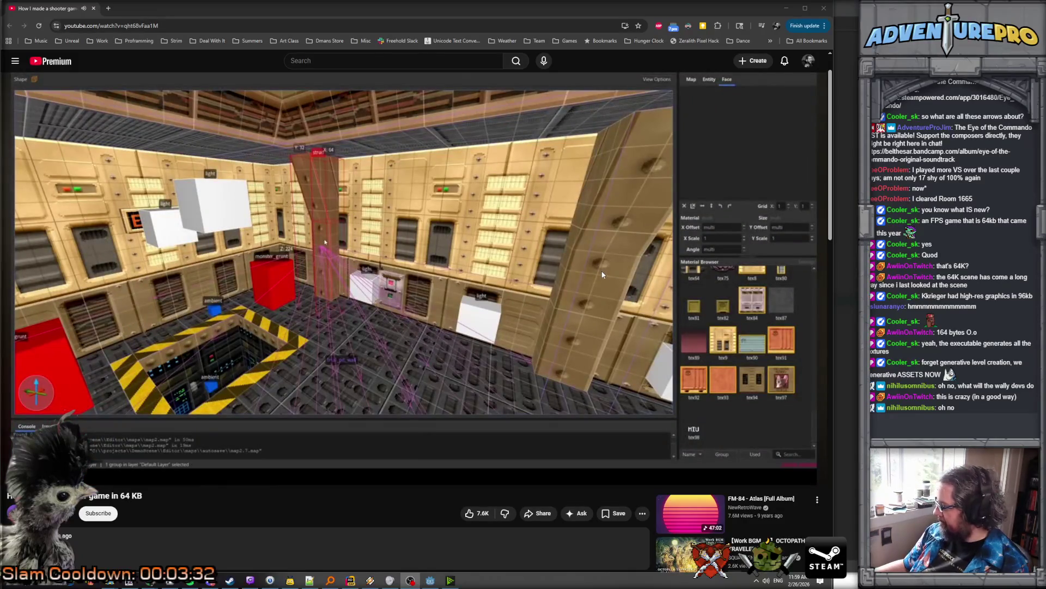
Pause the shooter-game video and minimize the browser to return to Godot
mouse_move(635, 268)
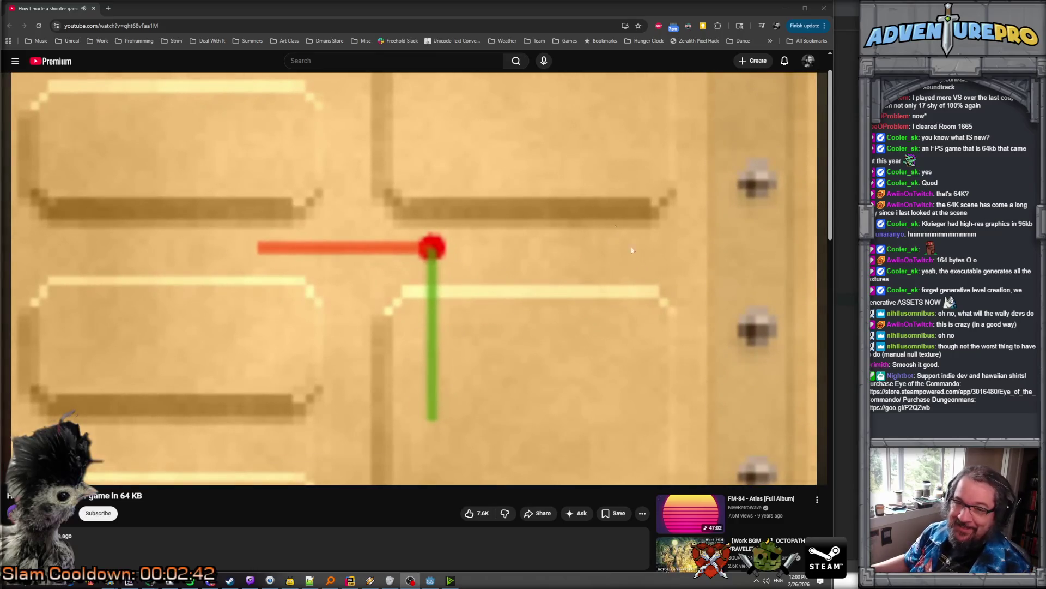
click(464, 262)
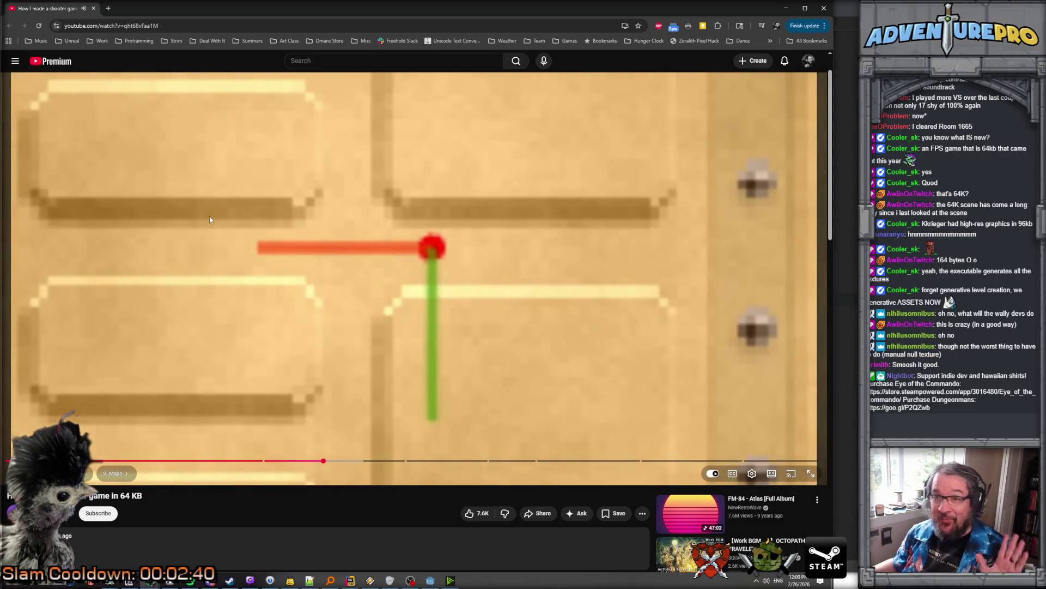
click(785, 8)
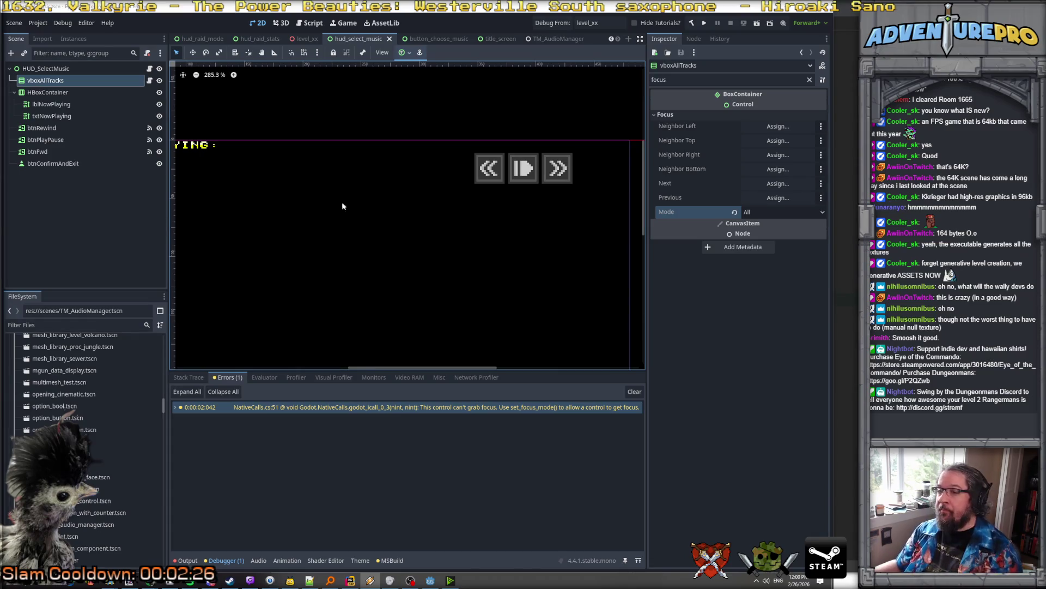
Assign btnRewind as vboxAllTracks' Focus Neighbor Right
scroll(421, 228, down, 4)
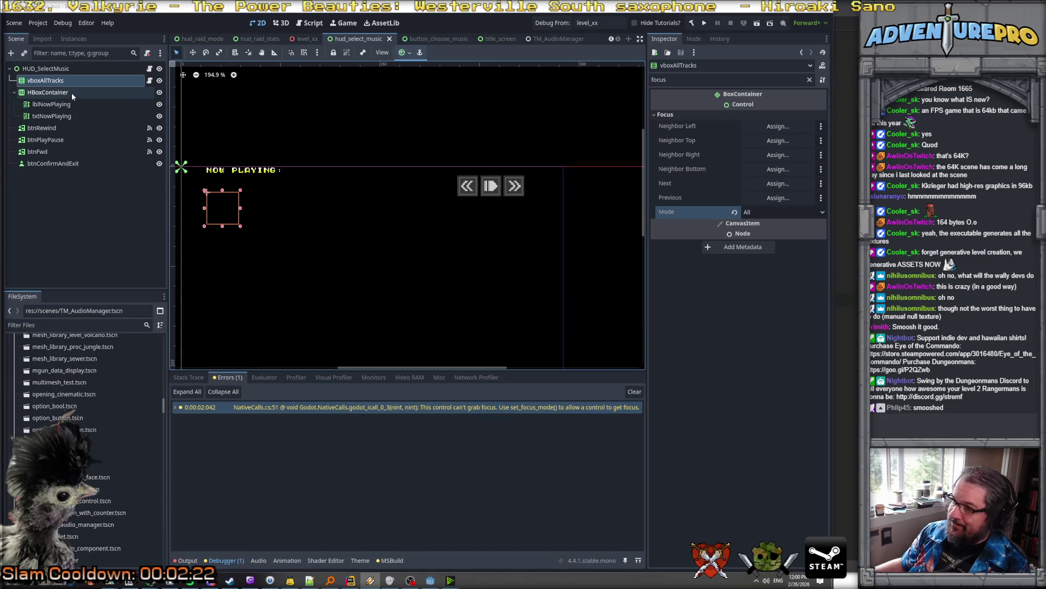
click(763, 154)
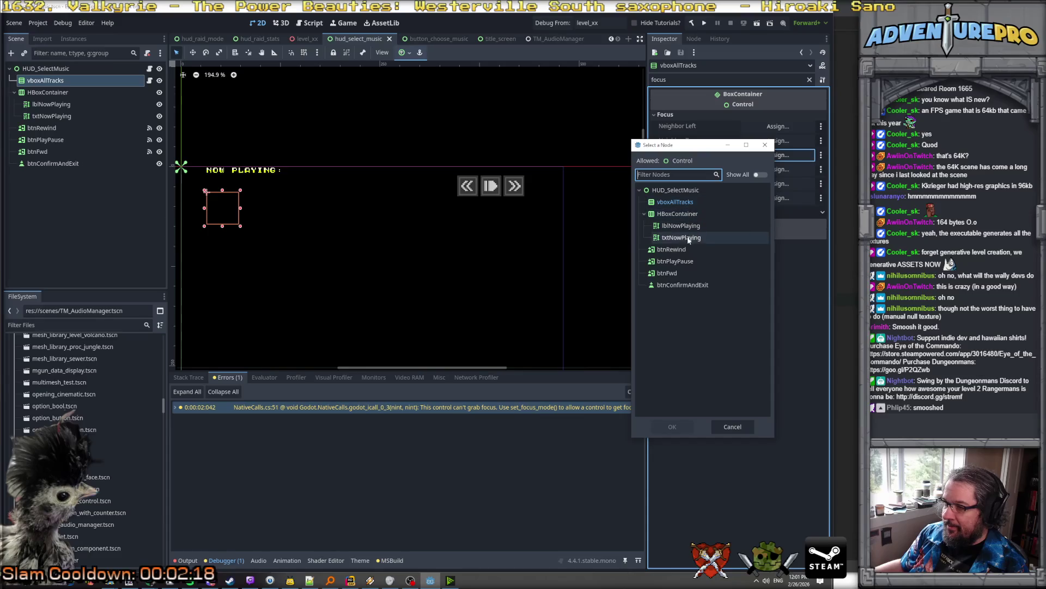
click(685, 253)
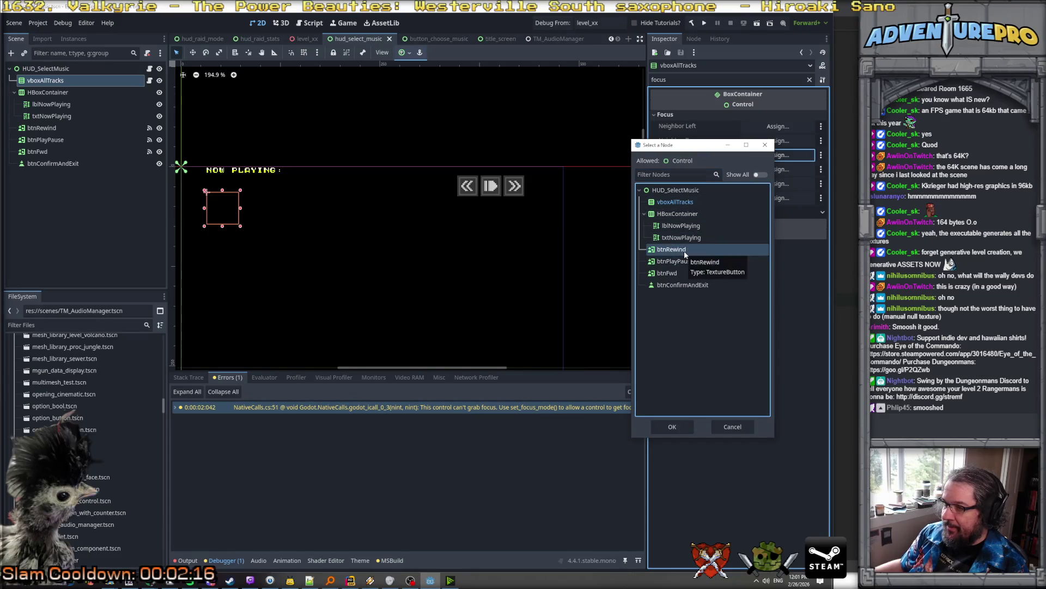
click(673, 429)
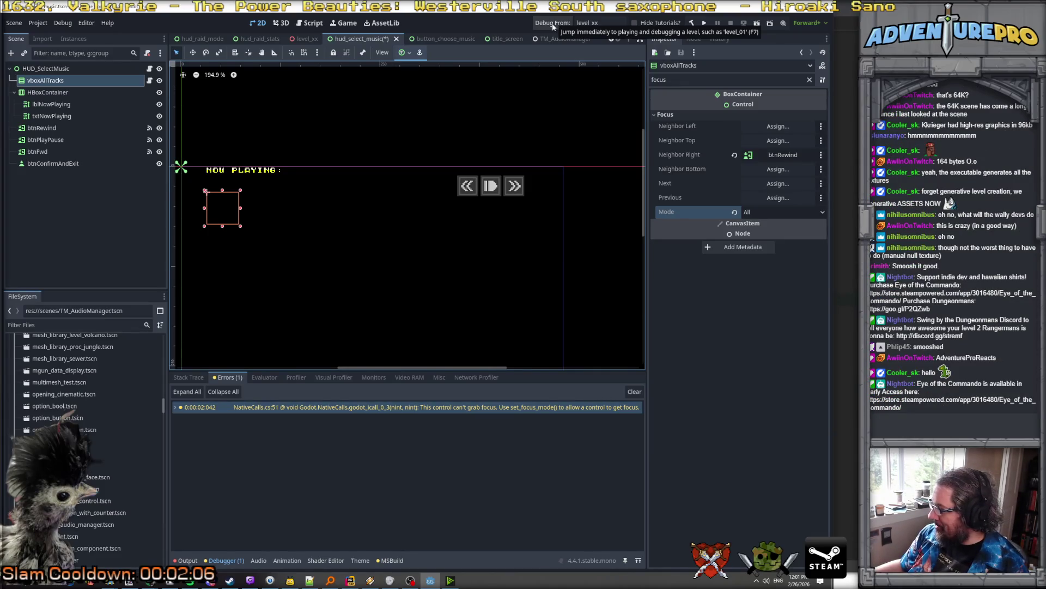
right_click(358, 38)
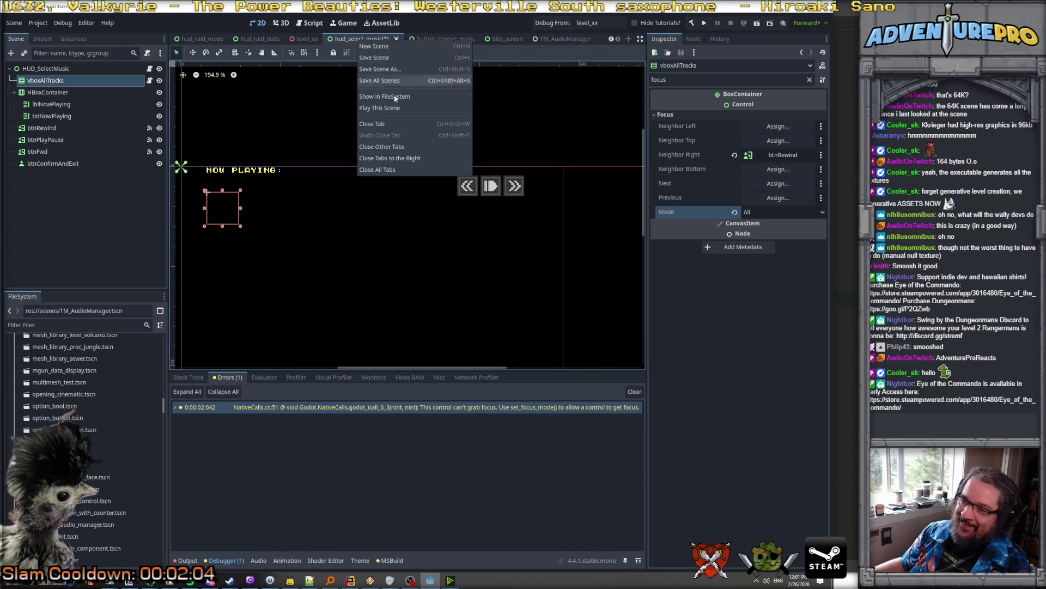
Run hud_select_music, cycle focus with Left/Right across rewind, play and forward, then stop with F8
click(386, 109)
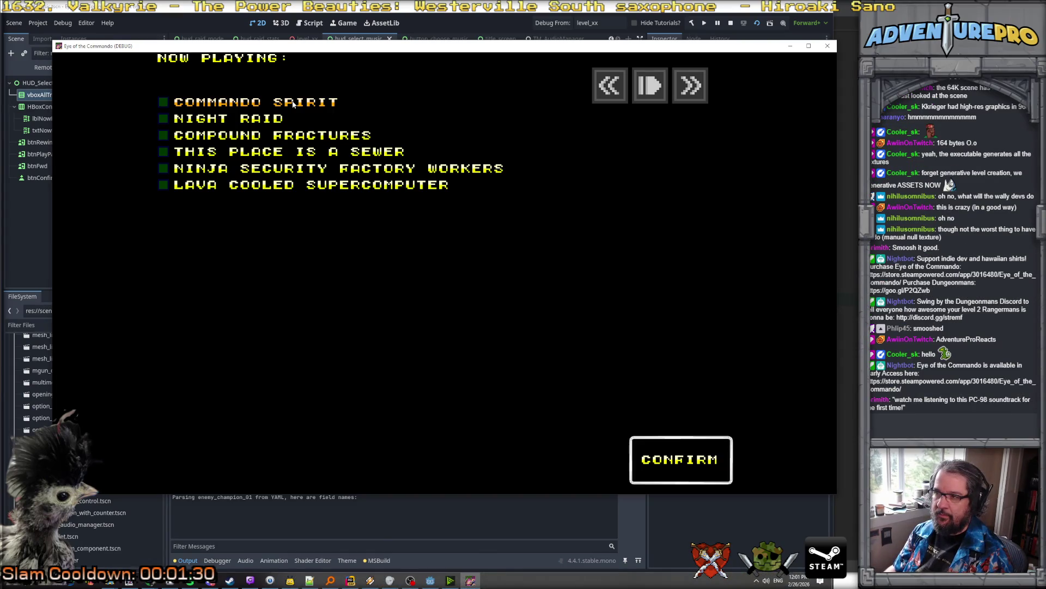
key(Right)
key(Right)
key(Right)
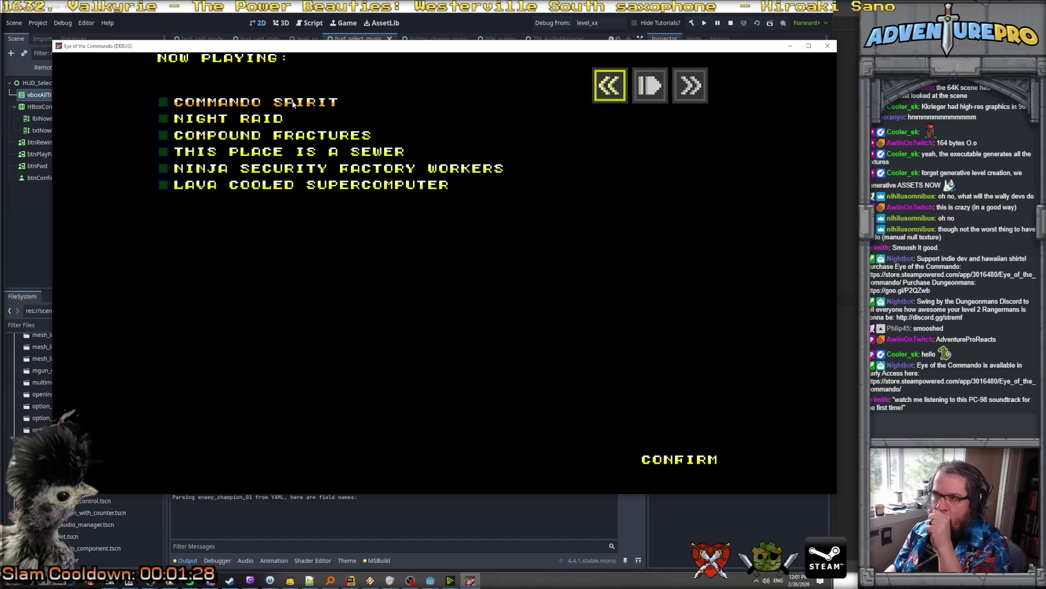
key(Left)
key(Left)
key(Left)
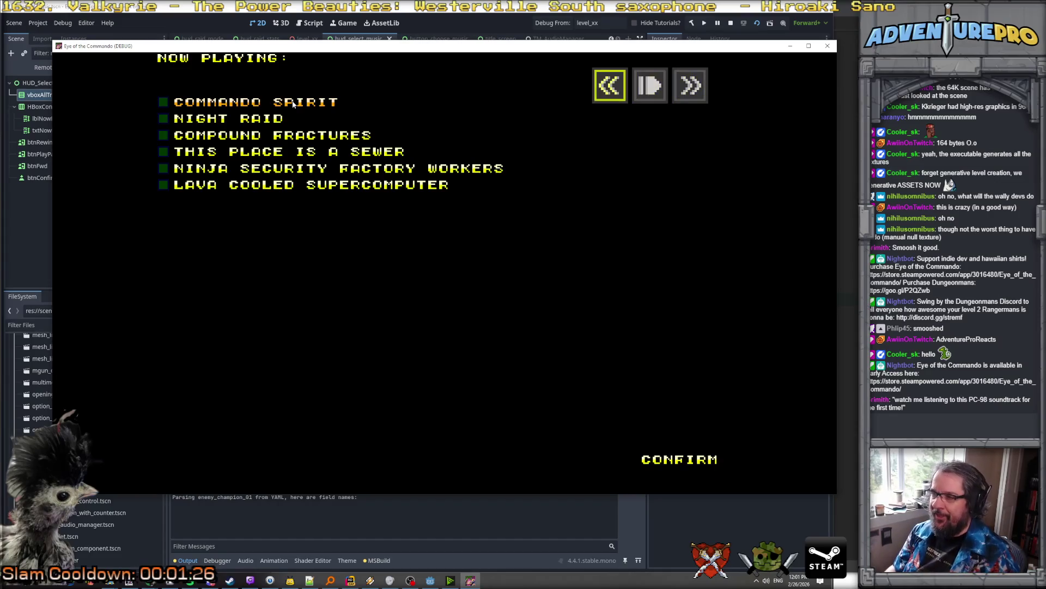
key(Right)
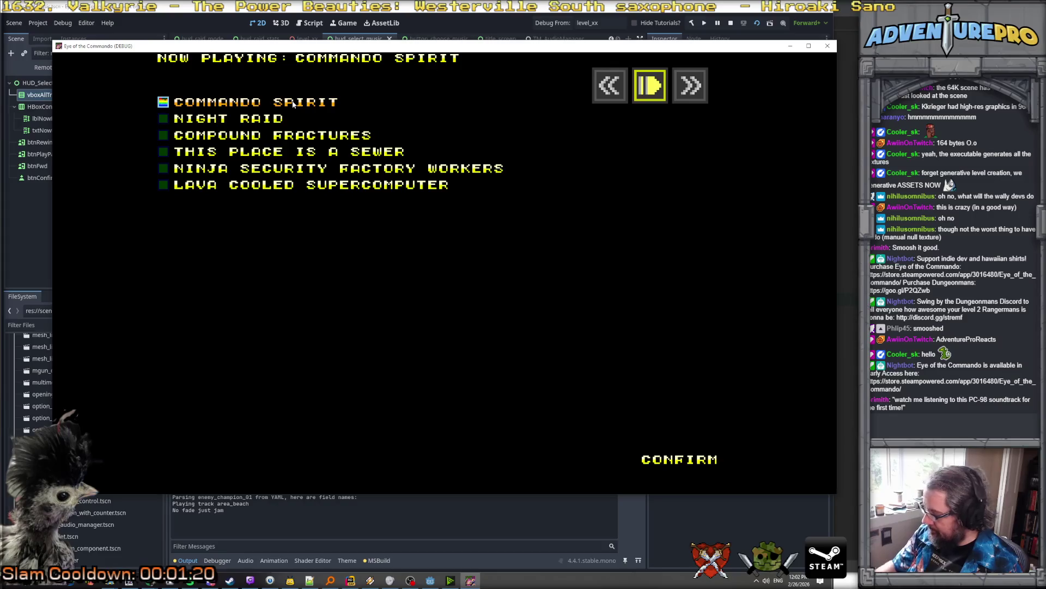
key(Right)
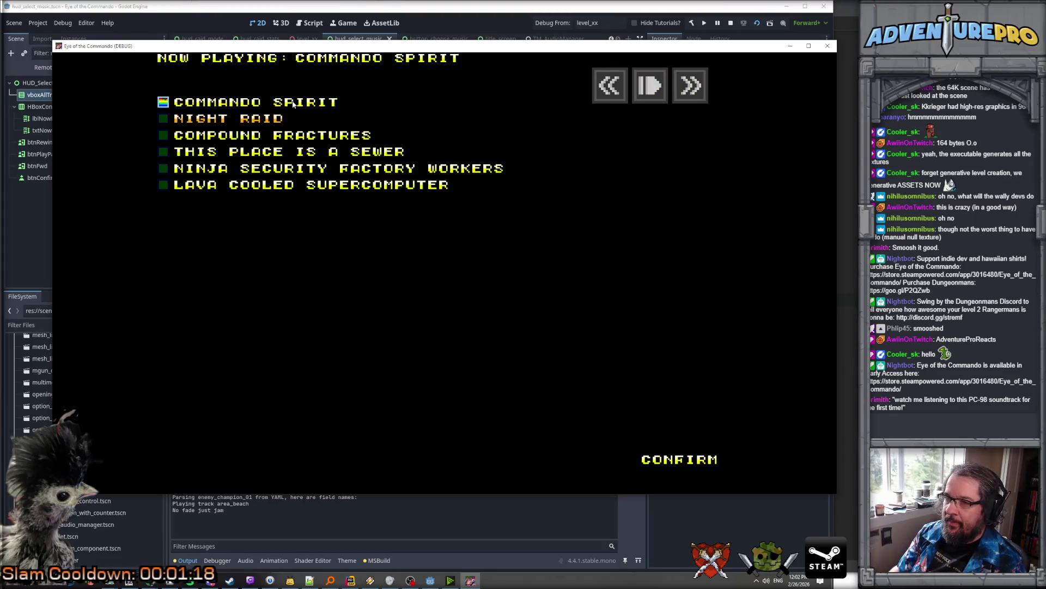
key(Right)
key(Right)
key(Right)
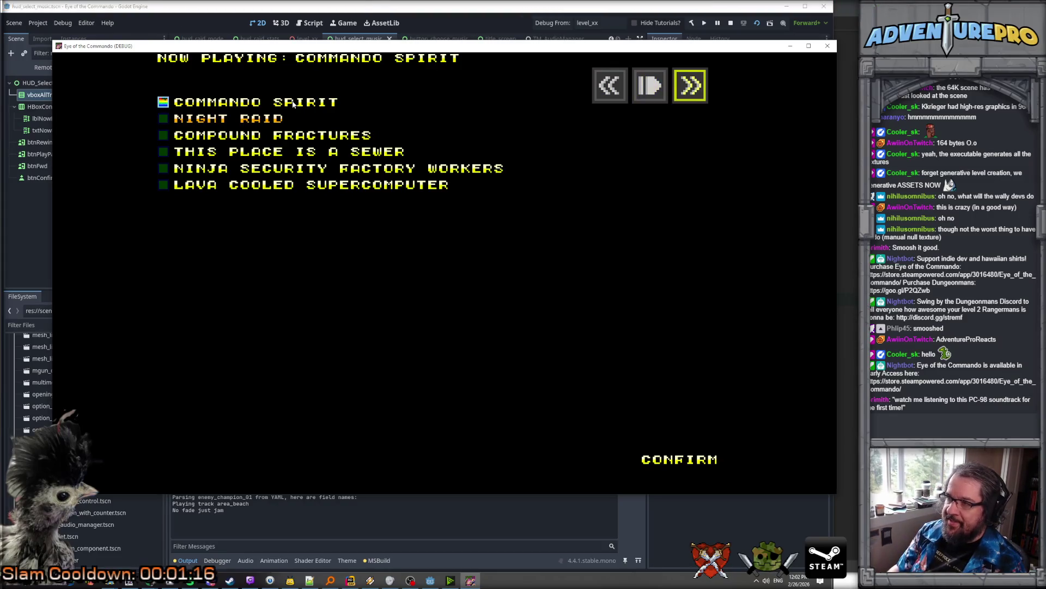
key(Right)
key(Right)
key(Right)
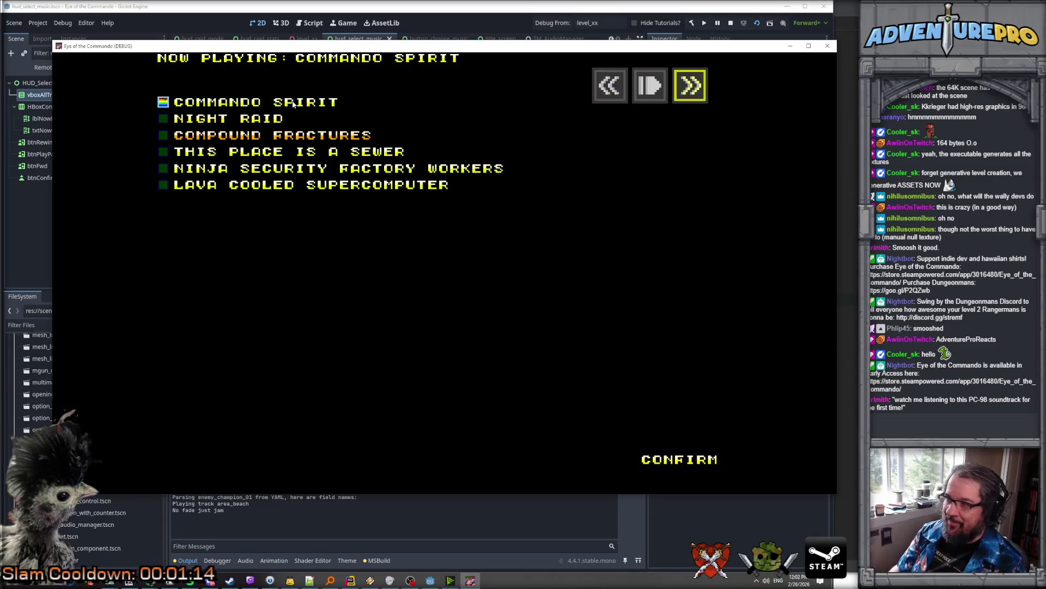
key(Right)
key(Right)
key(Right)
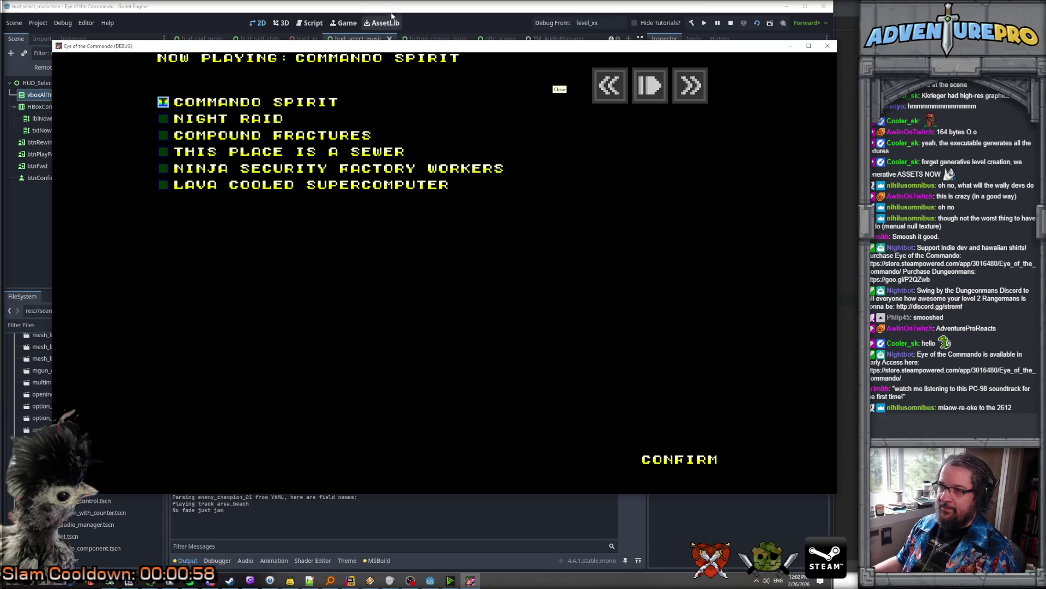
key(F8)
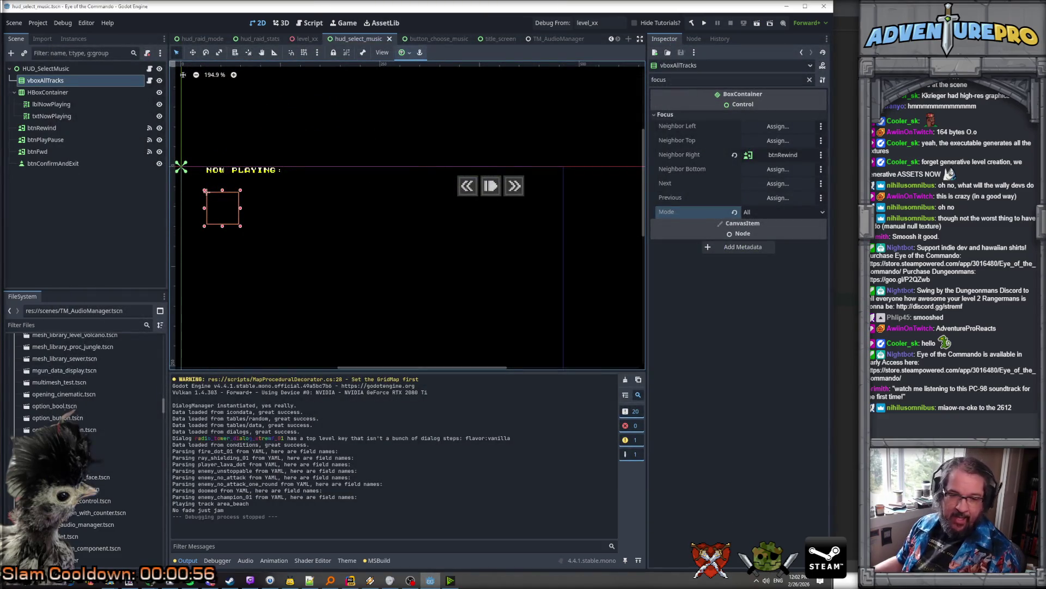
Select btnFwd in the Scene tree to view its focus properties, then switch to the code editor
key(alt+Tab)
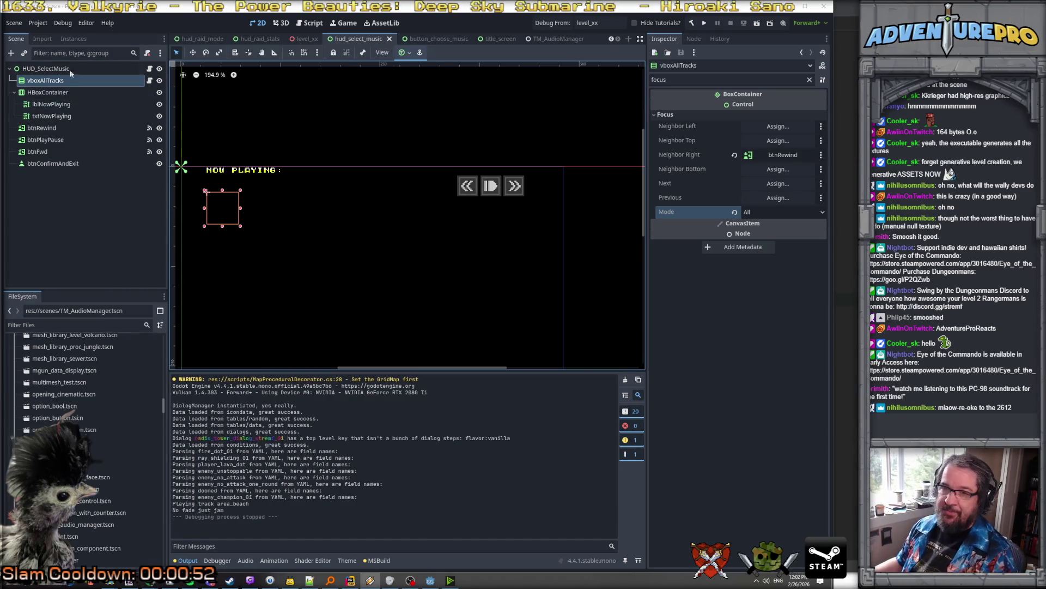
click(77, 162)
click(69, 153)
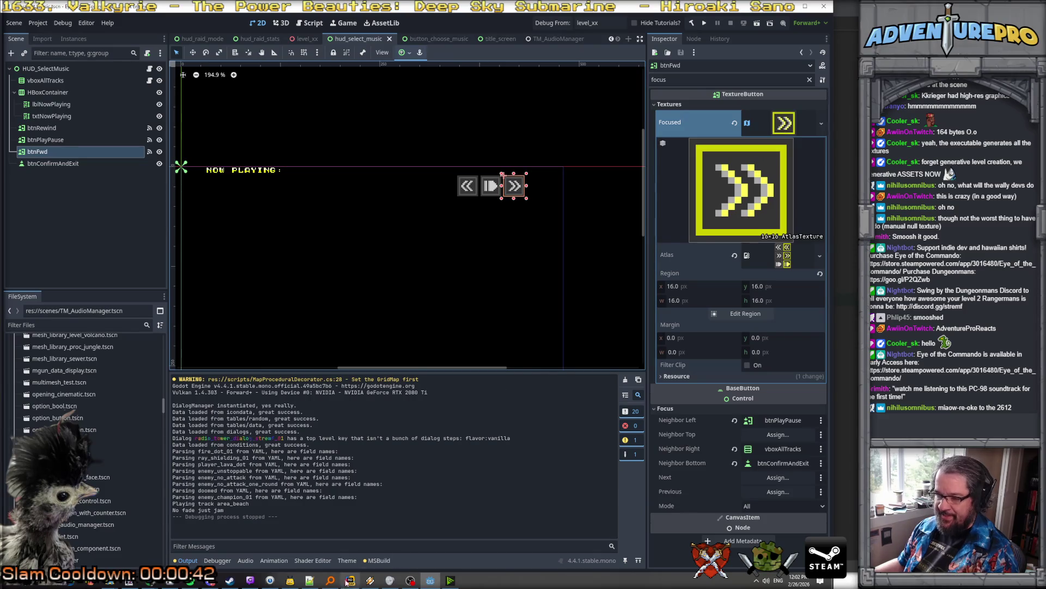
key(alt+Tab)
Change the signature to OnPushPreviousTrack(Control c) in HUD_MusicSelect.cs
scroll(421, 354, down, 10)
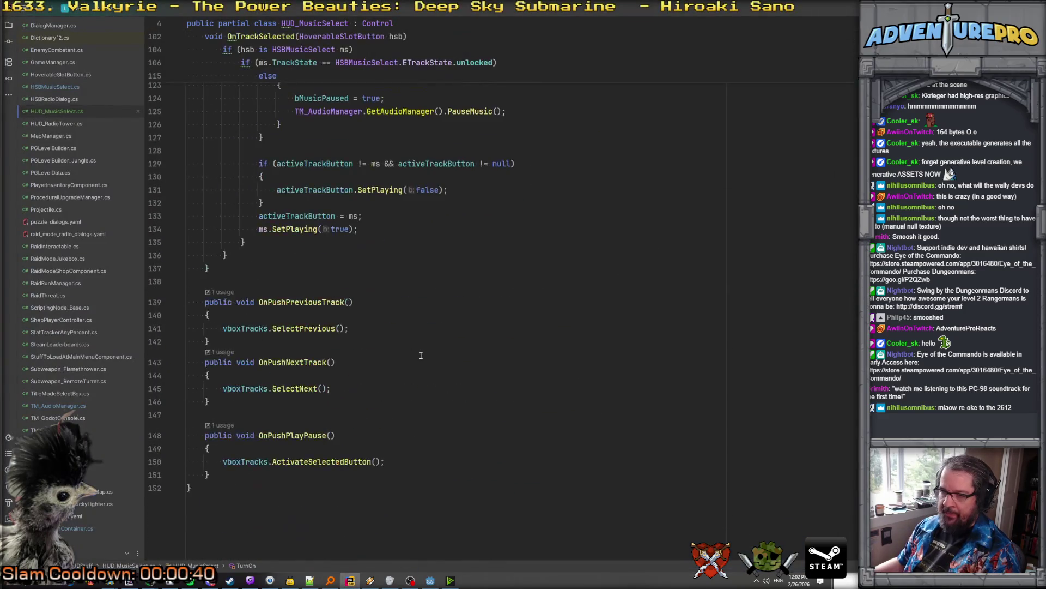
click(351, 302)
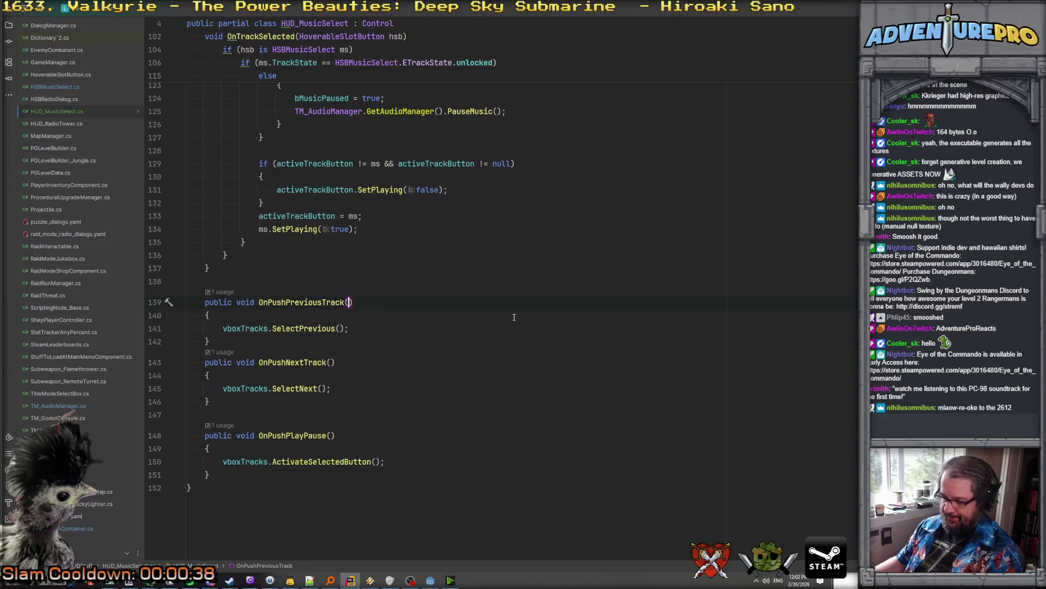
text(Control bu)
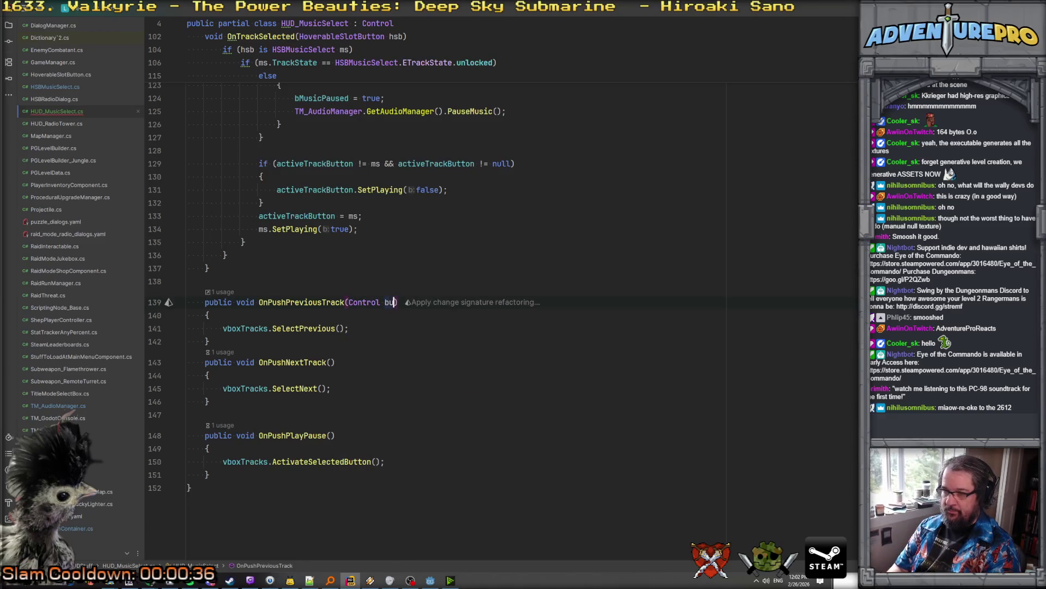
key(BackSpace)
key(BackSpace)
text(c)
key(Escape)
key(Down)
Scroll back up in the file and return to the Godot editor
scroll(514, 317, up, 10)
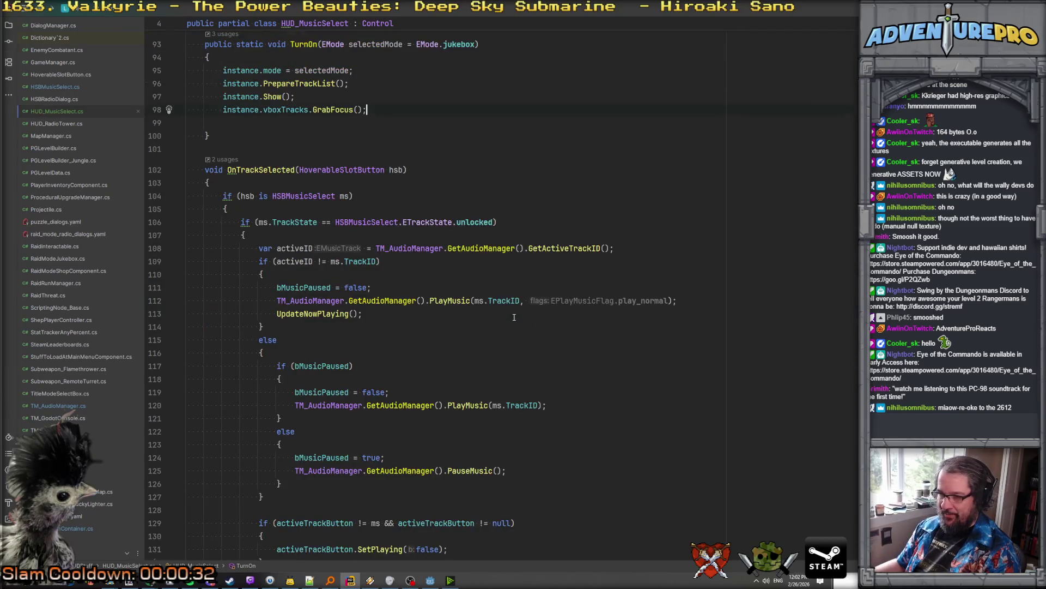
scroll(514, 317, up, 10)
click(429, 581)
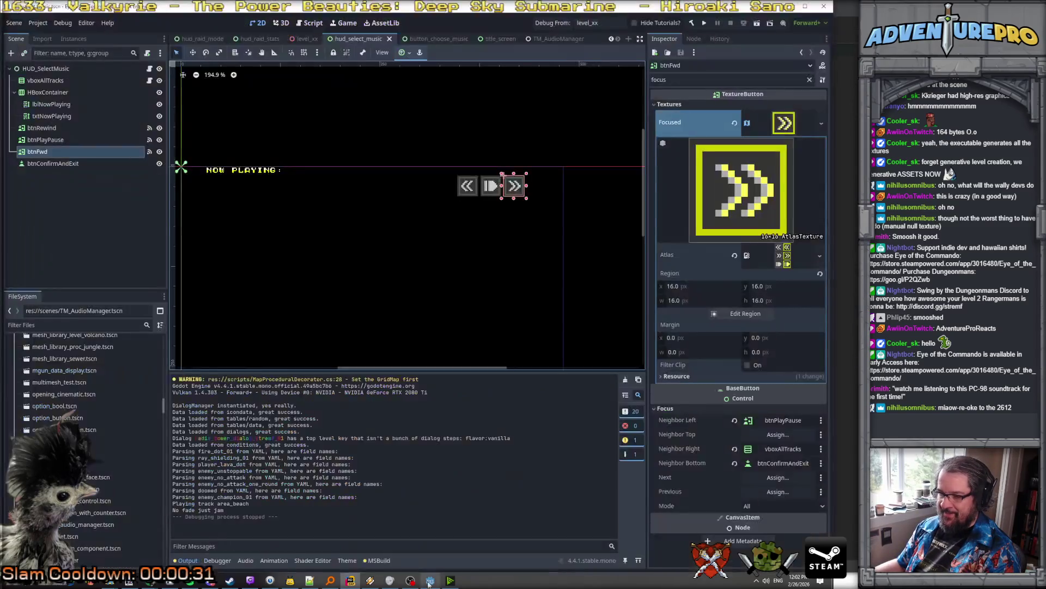
Build the .NET project, dismiss the 'Failed to build project' error, and build again
click(691, 22)
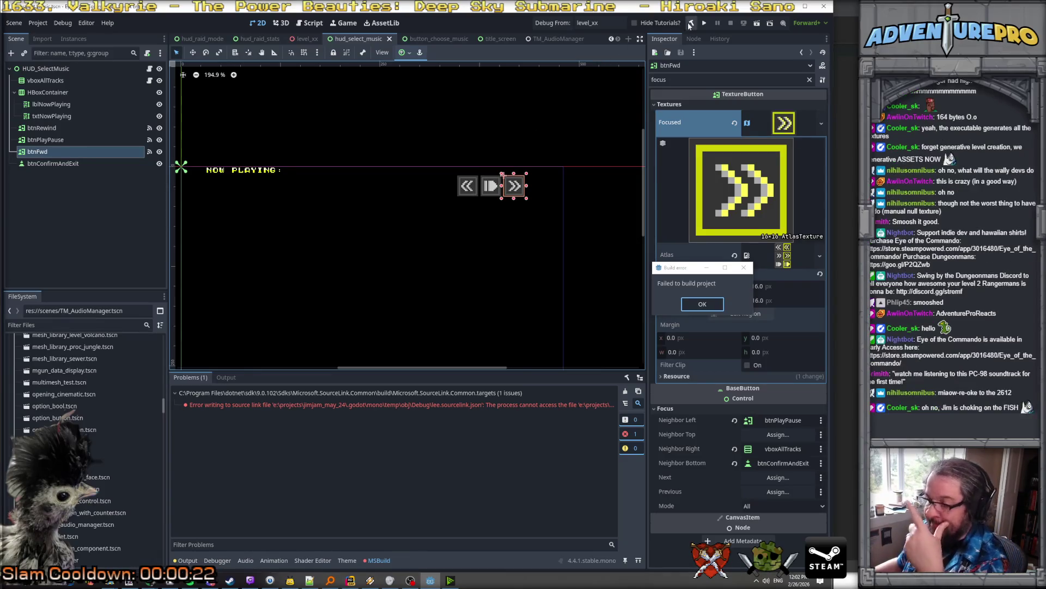
click(702, 303)
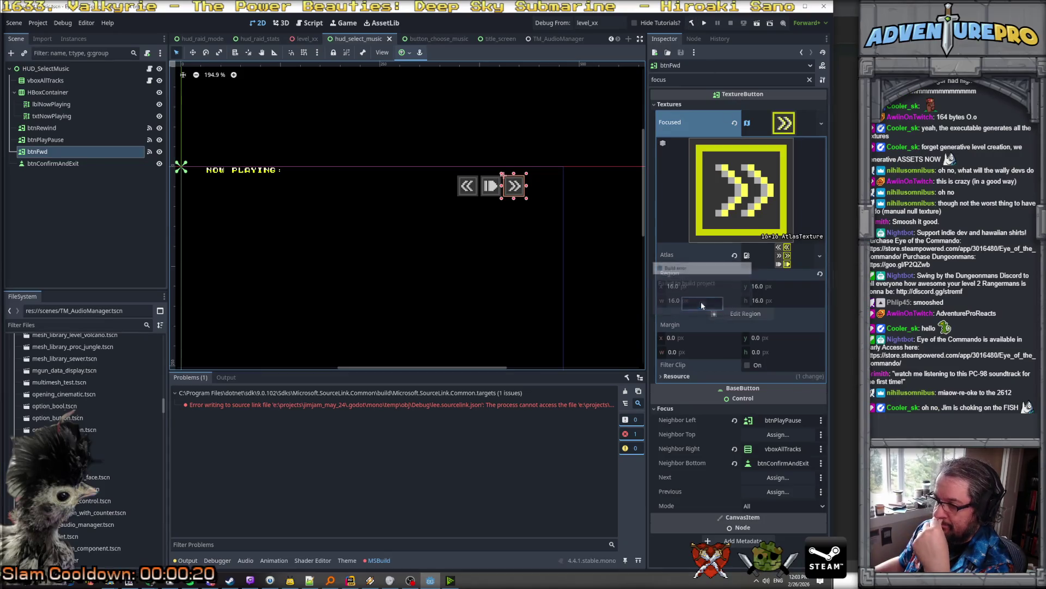
click(691, 23)
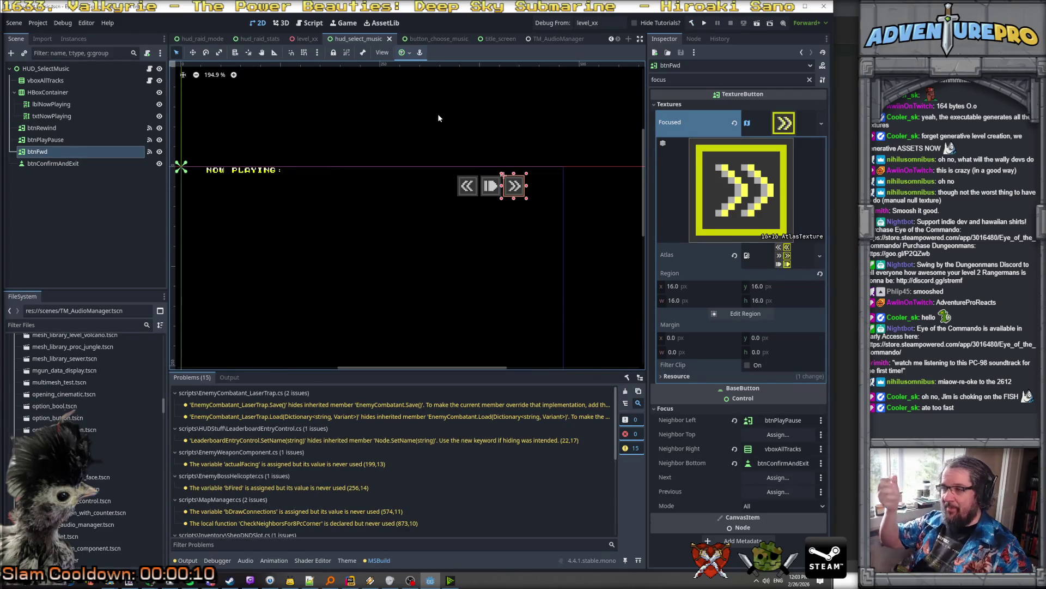
Select btnRewind in the Scene tree and show its signals in the Node dock
click(474, 191)
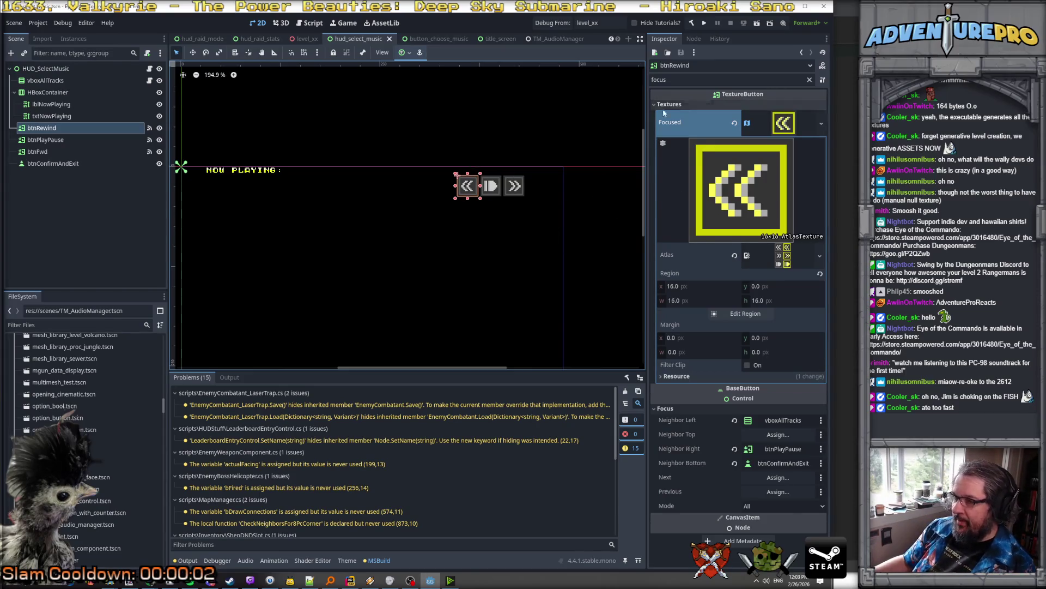
click(694, 38)
Start a pressed() connection for btnRewind with OnPushPreviousTrack(c: Control) as the receiver, listing all methods
click(730, 131)
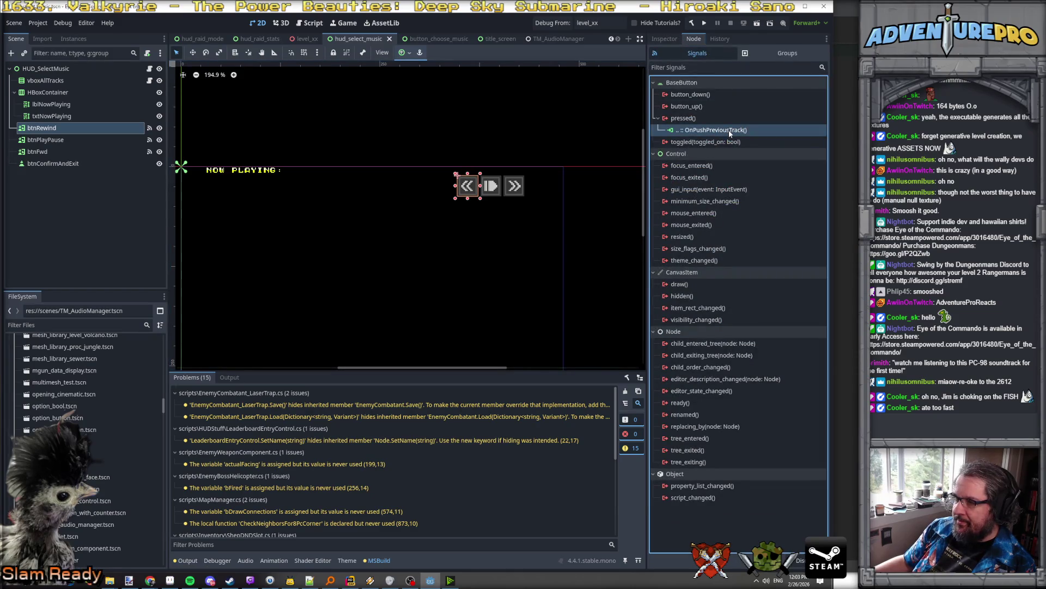
double_click(686, 119)
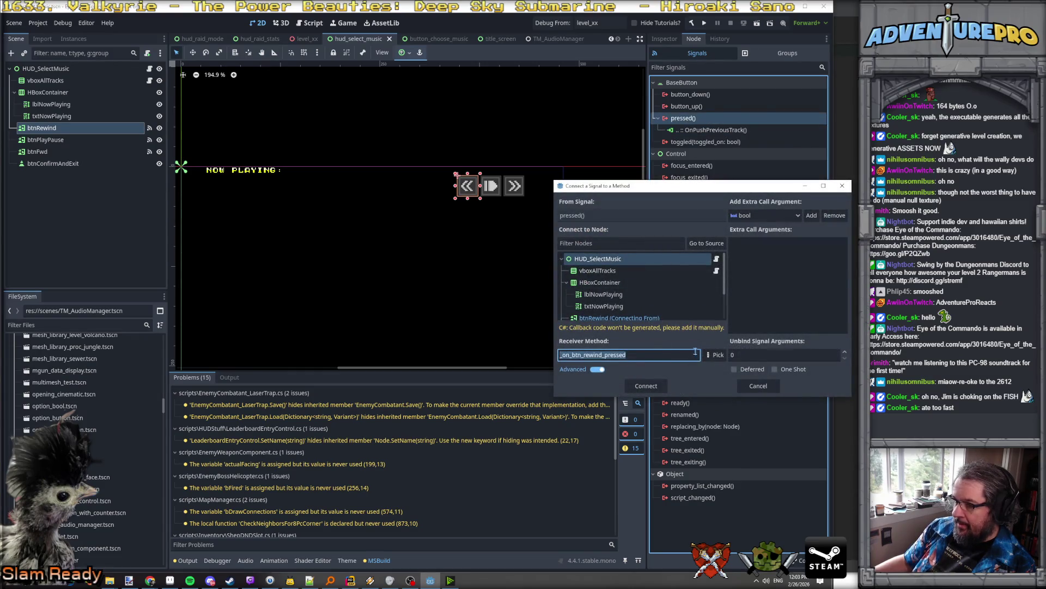
click(715, 355)
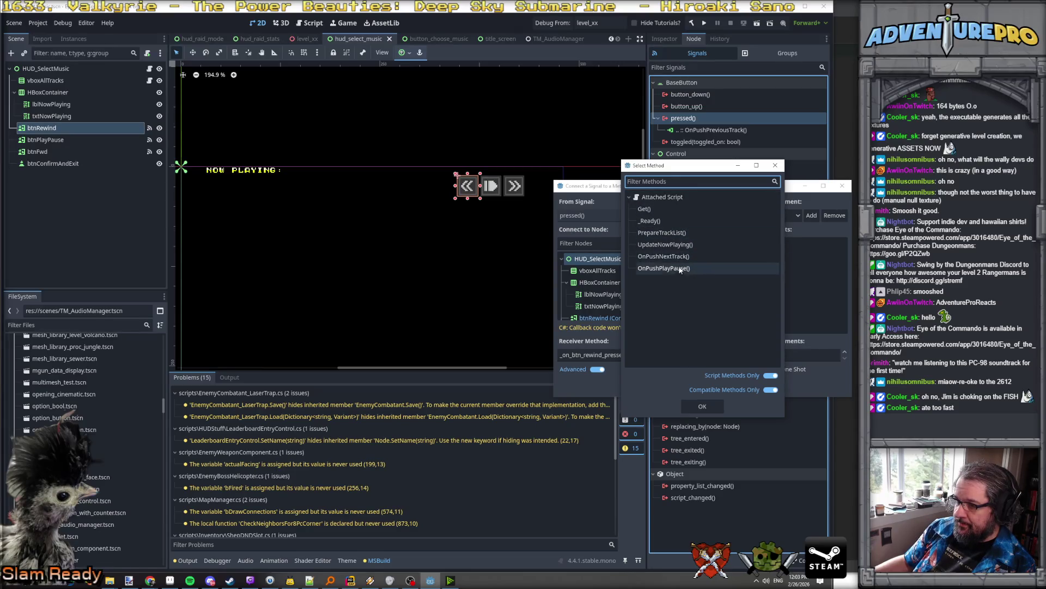
click(774, 390)
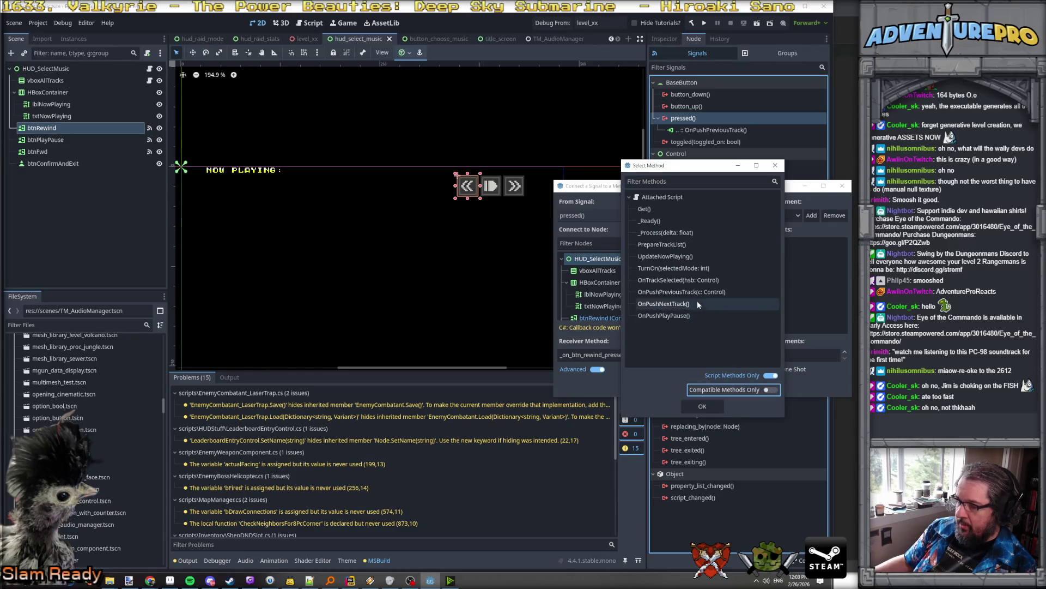
click(692, 292)
click(702, 404)
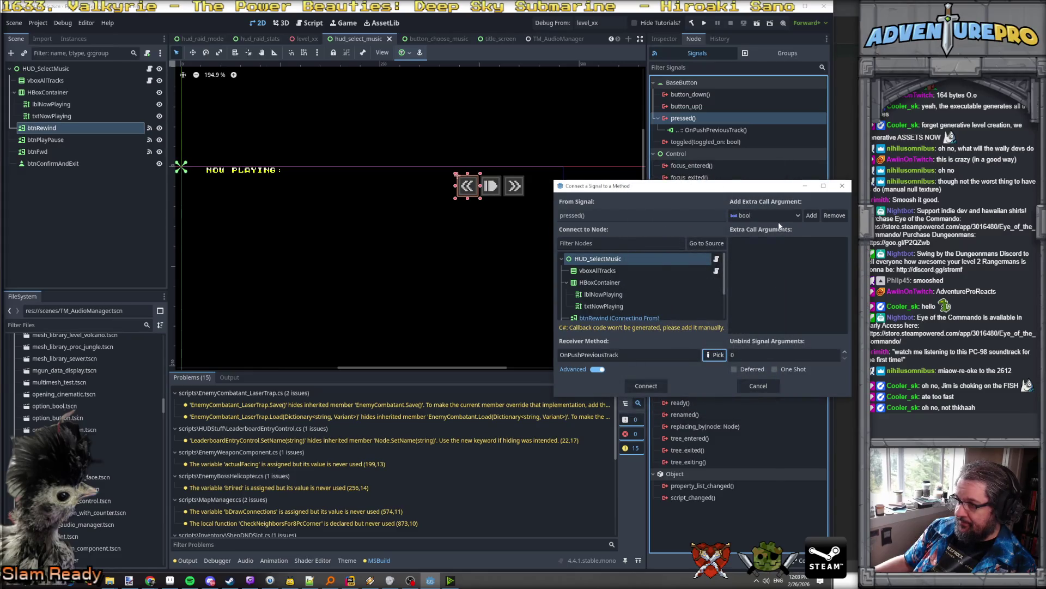
Review the advanced options, keeping float as the extra call argument type
click(799, 215)
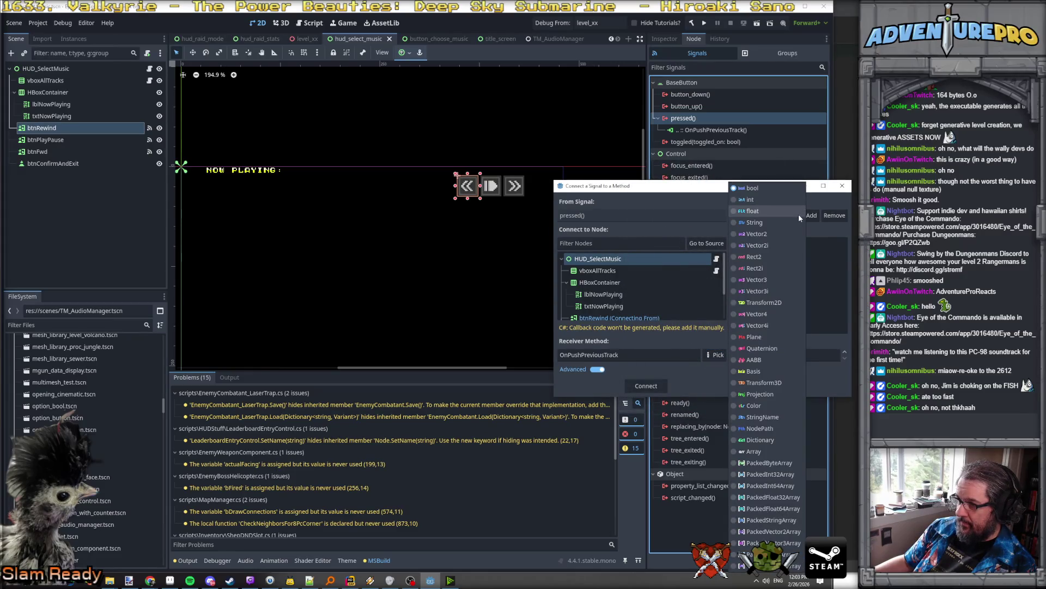
click(799, 213)
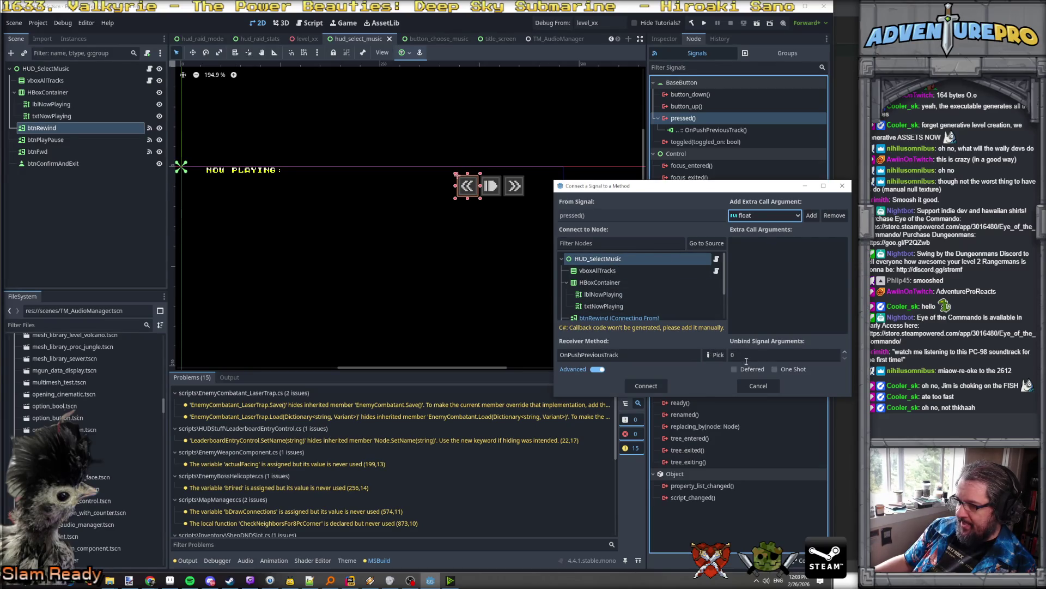
click(777, 354)
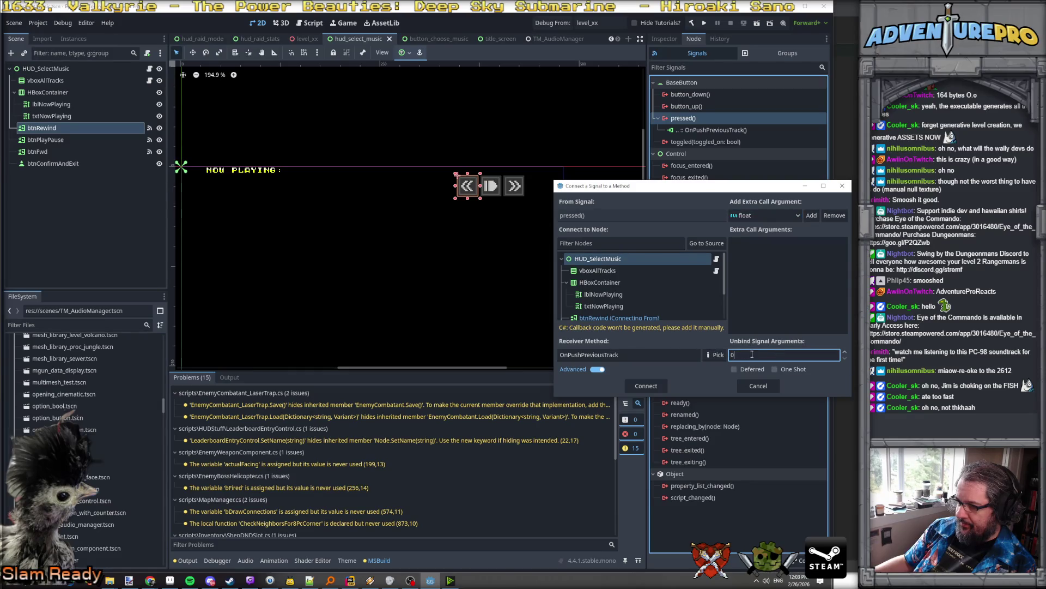
click(764, 257)
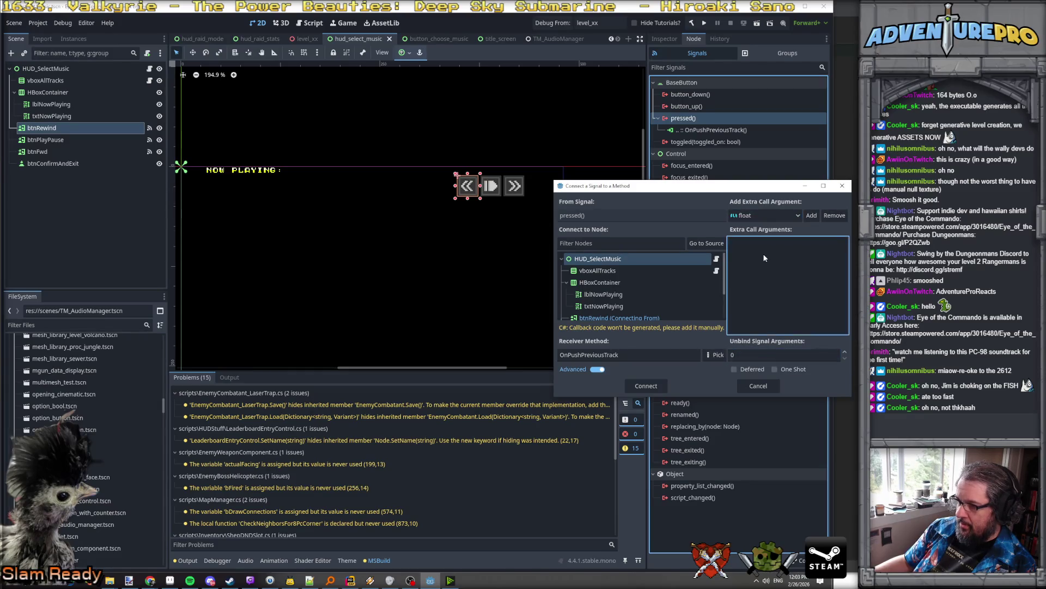
click(772, 214)
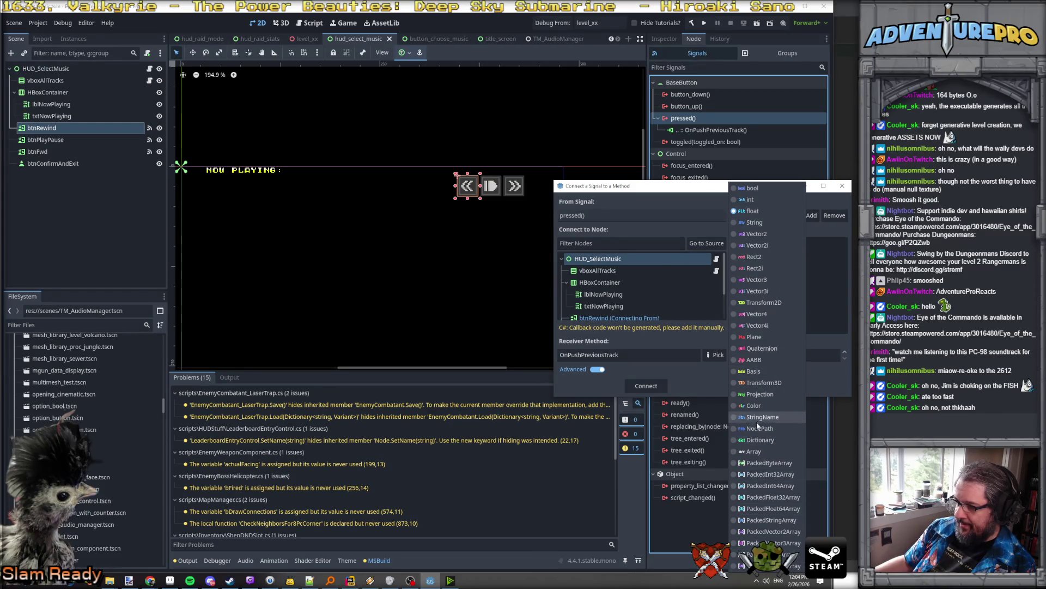
click(818, 265)
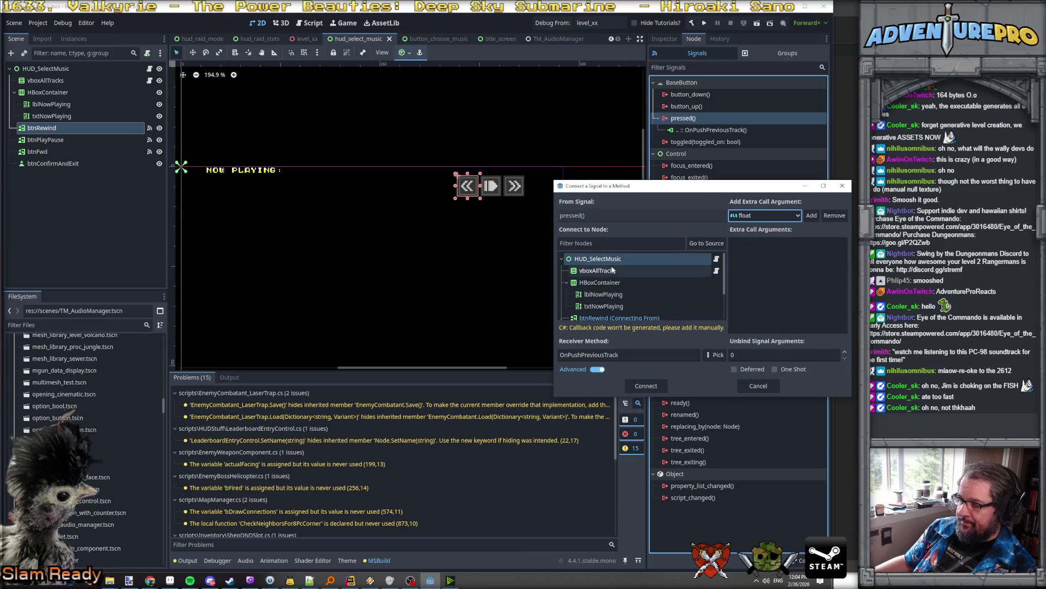
Set HUD_SelectMusic as receiver node, which resets the method to _on_btn_rewind_pressed
scroll(616, 281, down, 2)
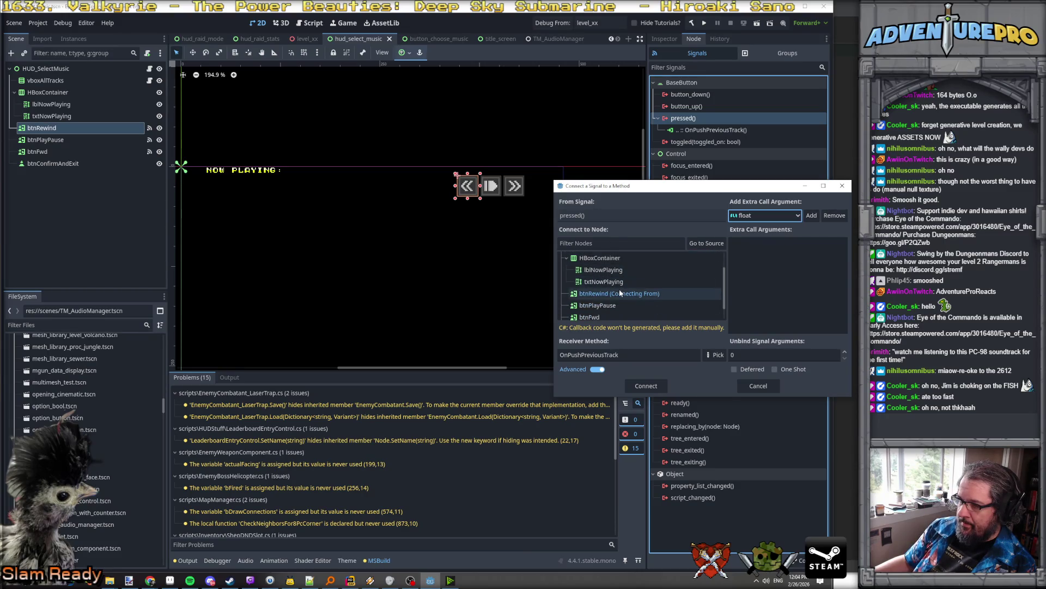
click(620, 294)
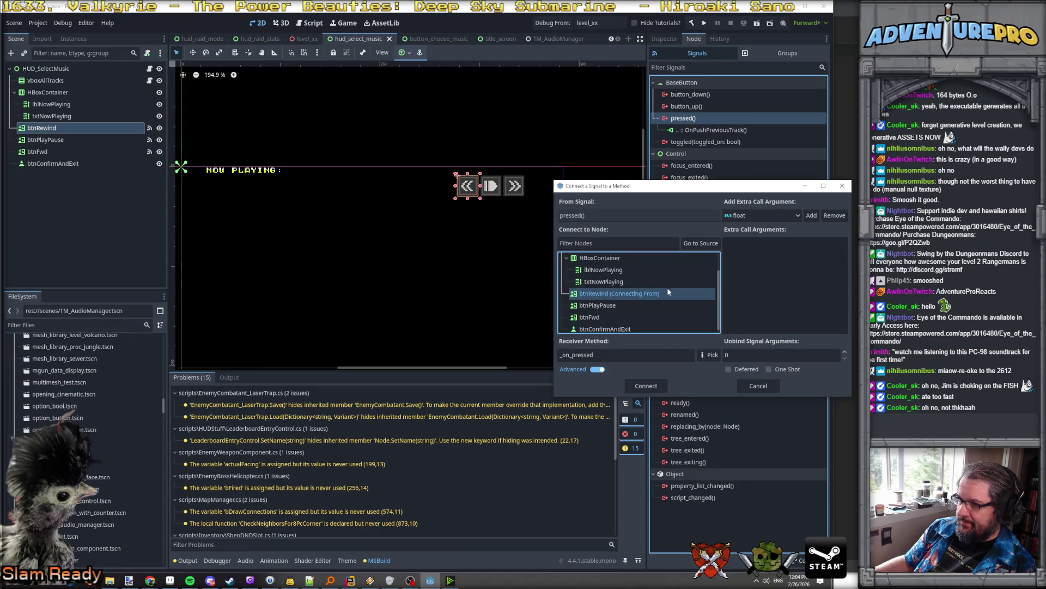
scroll(618, 284, up, 2)
click(612, 260)
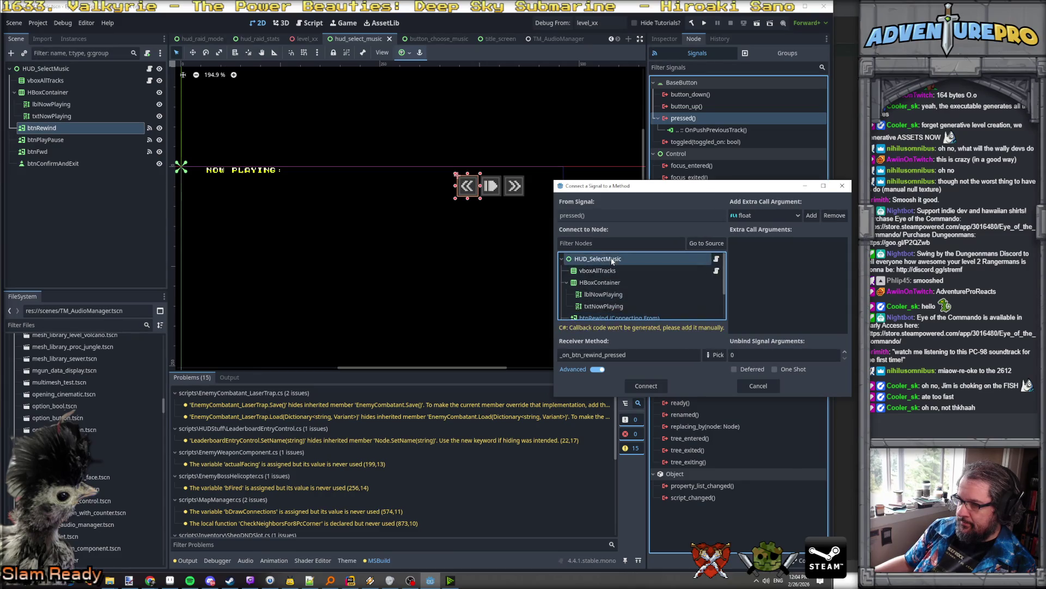
scroll(670, 288, down, 2)
scroll(671, 291, up, 2)
scroll(672, 291, down, 2)
scroll(676, 305, down, 1)
click(731, 356)
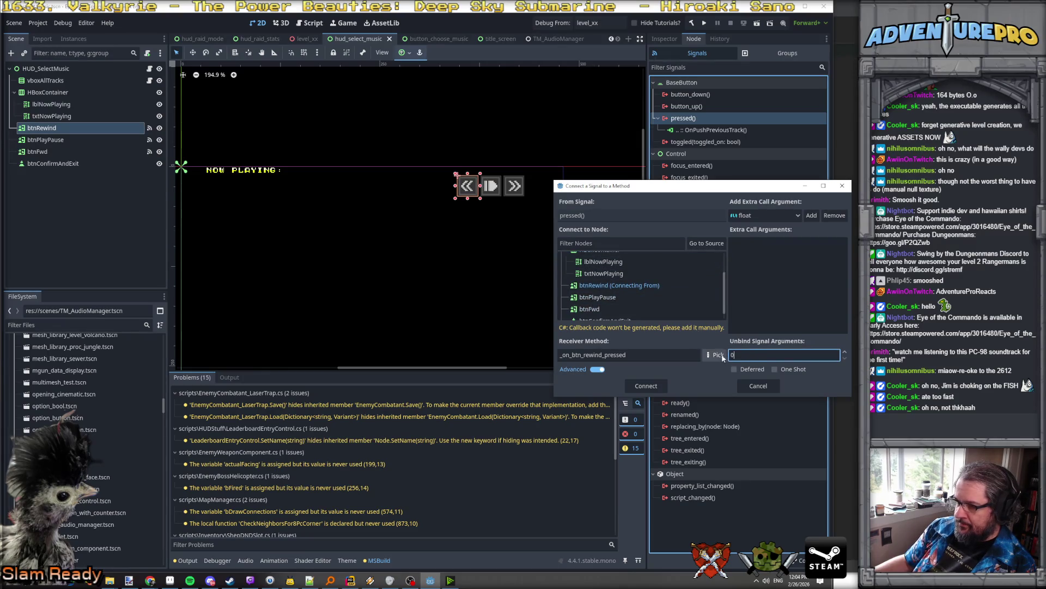
Pick OnPushPreviousTrack again as the receiver method
click(716, 356)
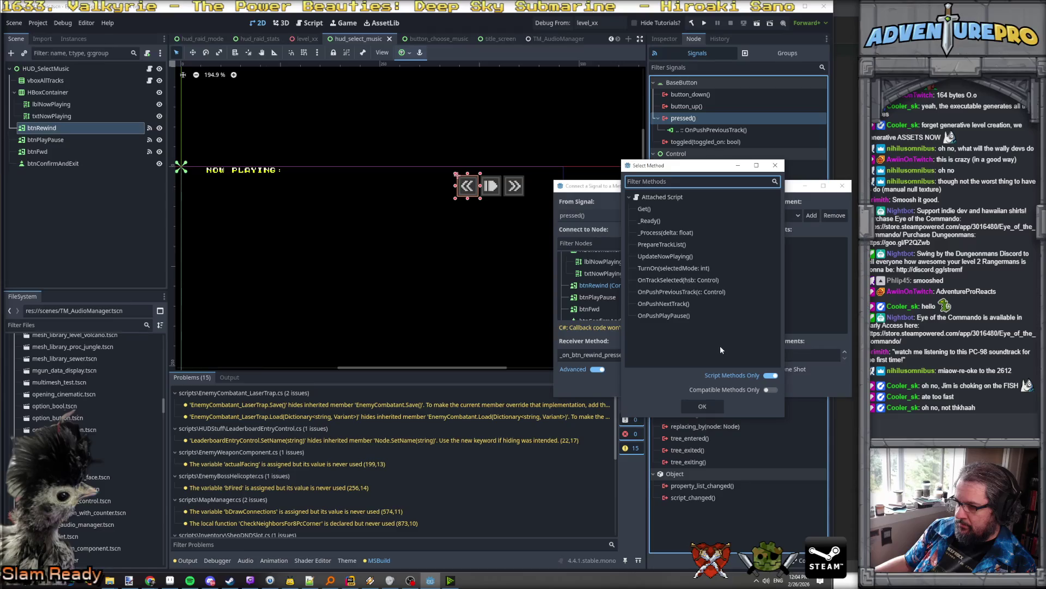
click(688, 294)
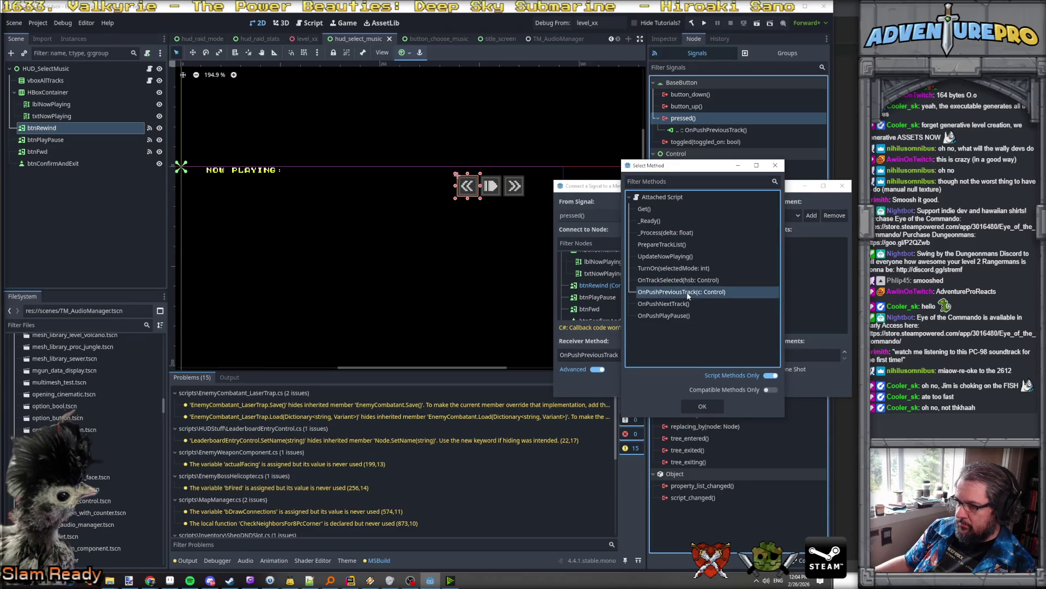
click(707, 407)
Toggle Advanced off and back on, check the browser, then cancel the connection
click(597, 369)
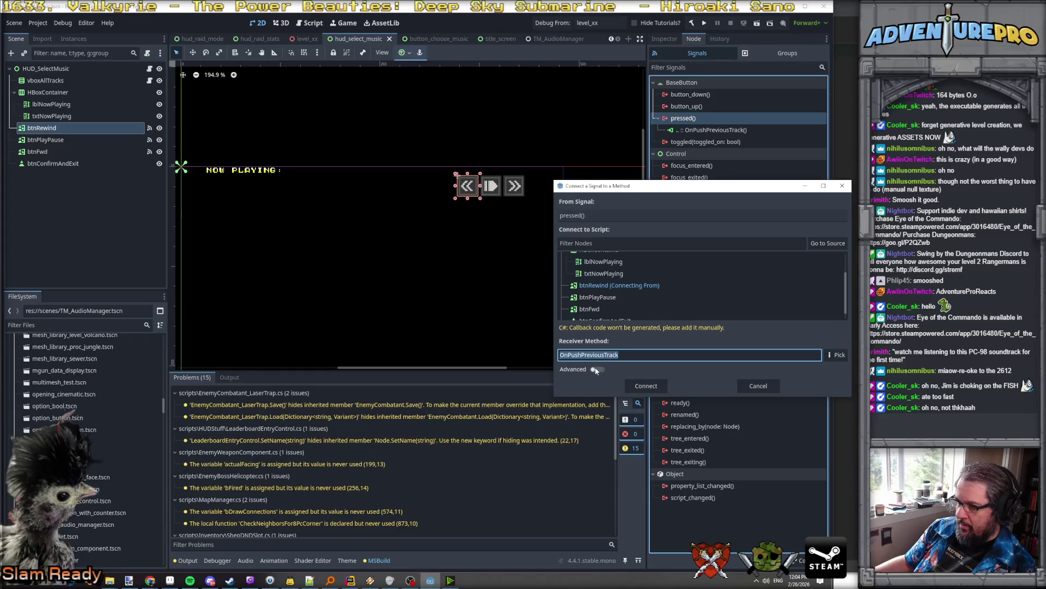
click(596, 371)
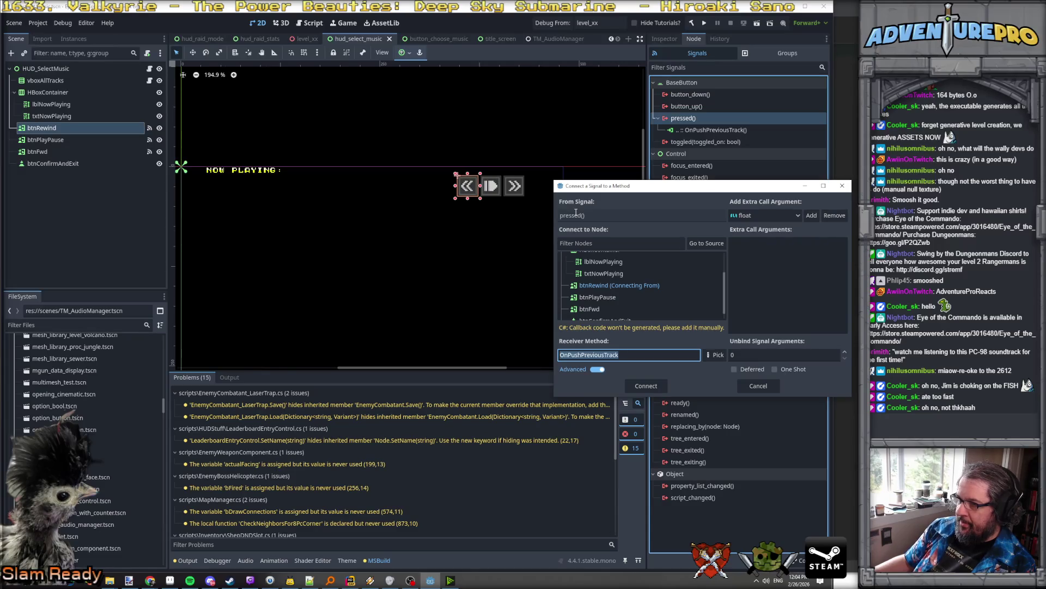
key(alt+Tab)
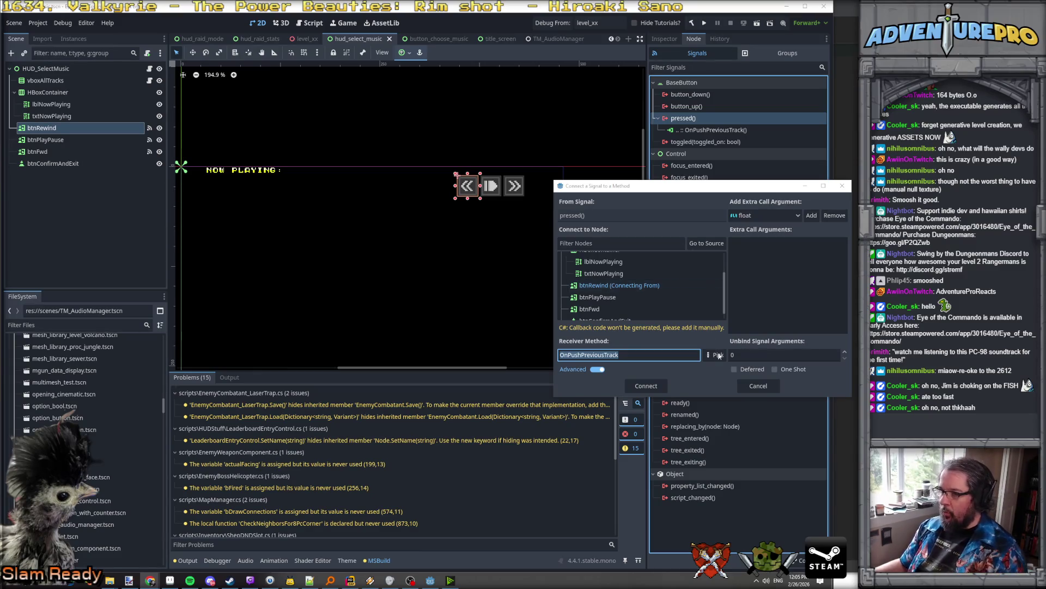
click(752, 386)
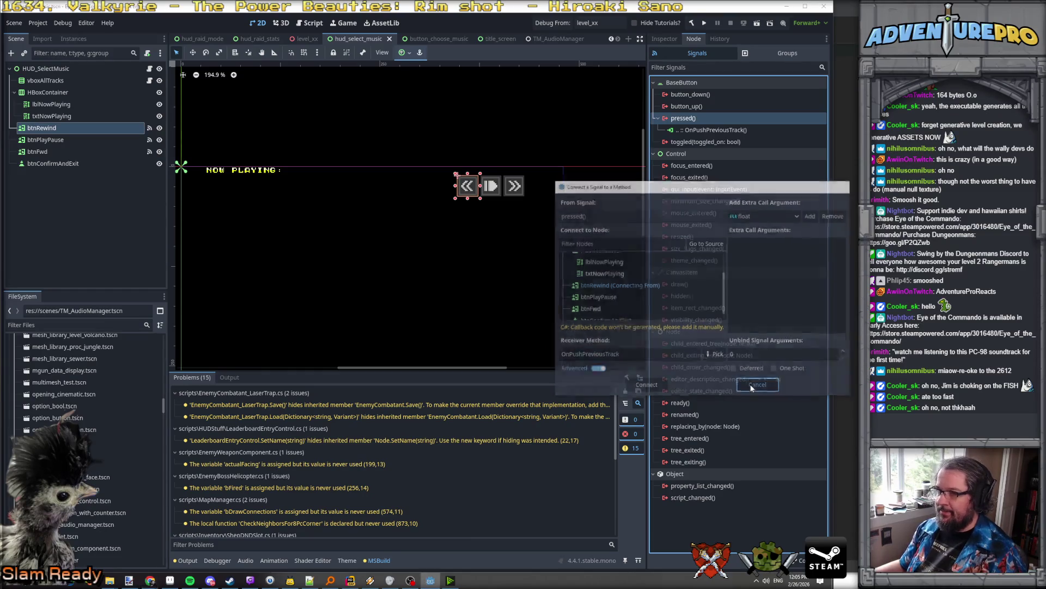
In Rider, remove the Control c parameter from OnPushPreviousTrack
click(350, 580)
scroll(280, 430, down, 10)
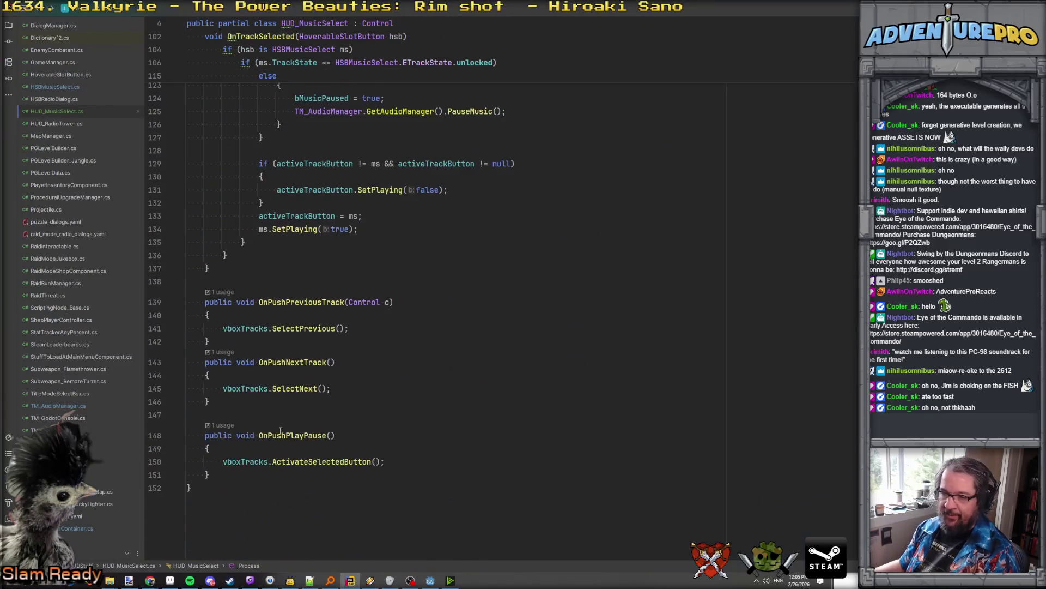
drag(349, 302, 389, 302)
key(BackSpace)
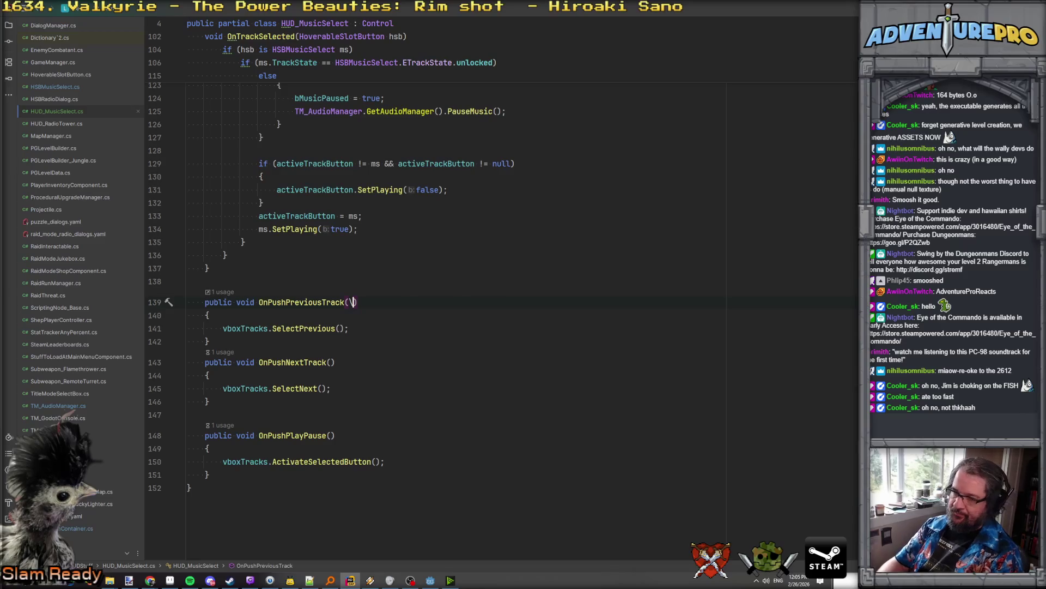
Add exported private Button fields btnPreviousTrack, btnNextTrack and btnPlayPause below the mode field
key(ctrl+Home)
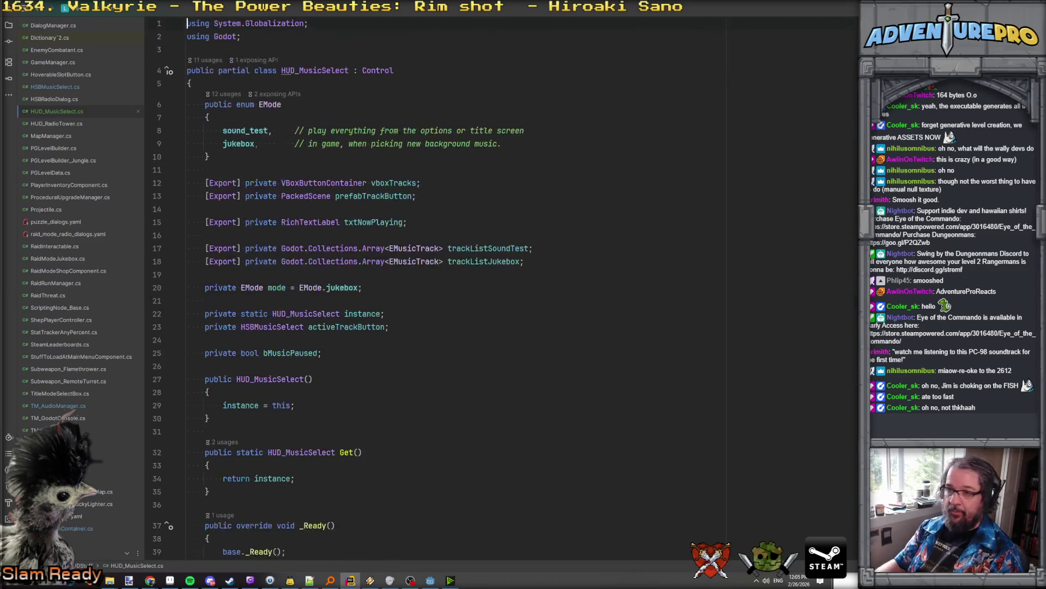
click(451, 292)
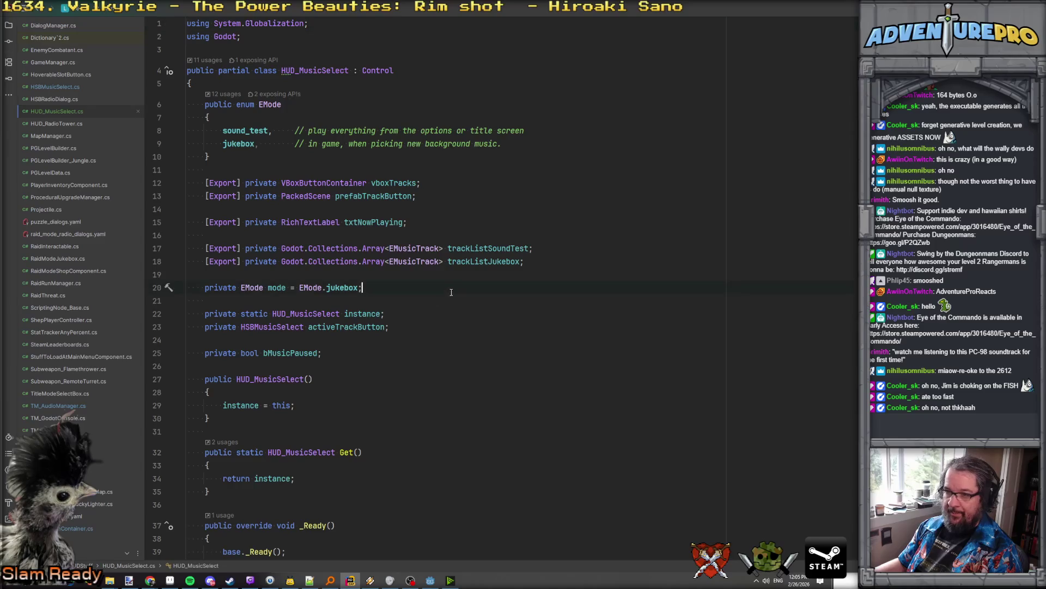
key(Return)
key(Return)
text([Export] pri)
key(Return)
text(Butto)
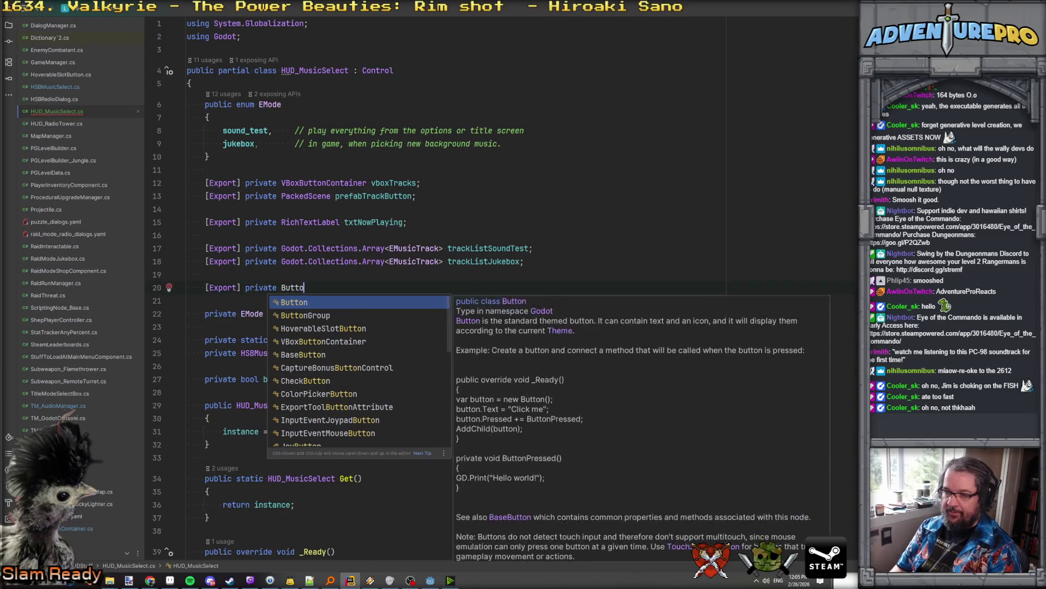
text(n)
key(shift+Right)
key(Down)
key(Down)
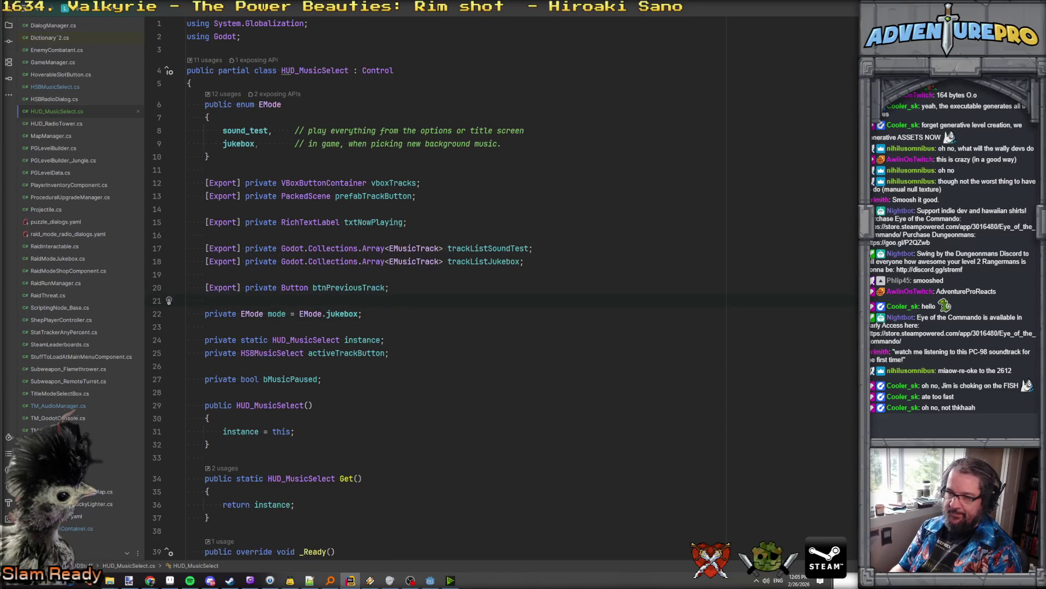
key(Return)
key(Up)
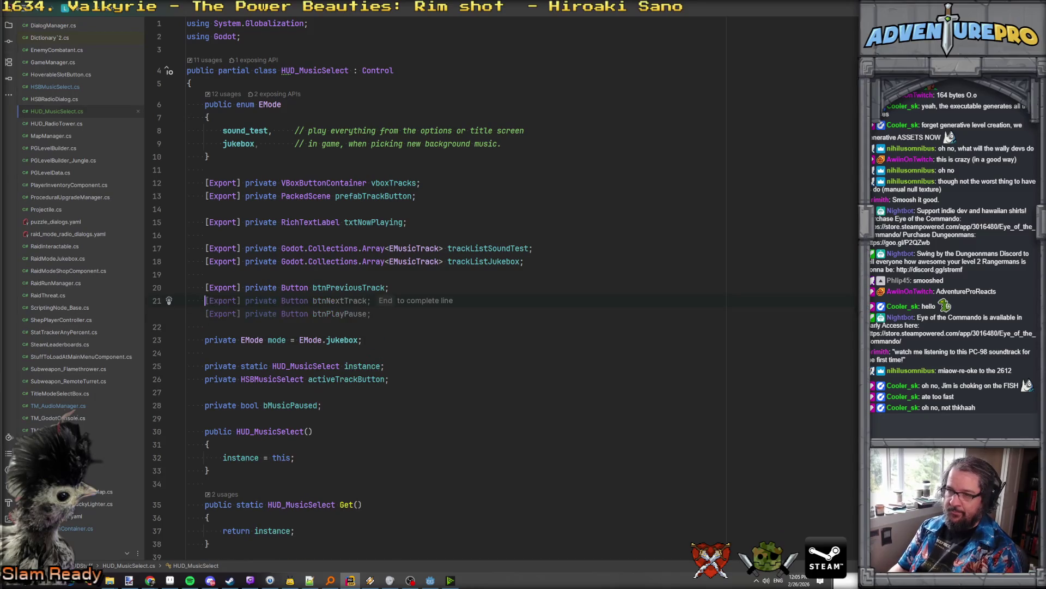
key(Tab)
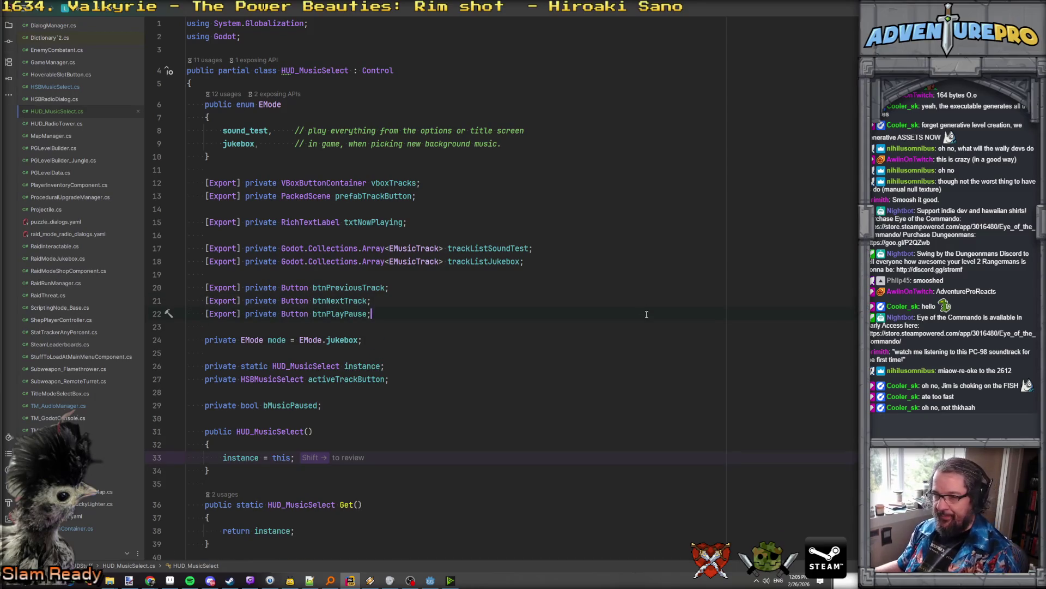
Add a btnPreviousTrack.GrabFocus() call after SelectPrevious() in OnPushPreviousTrack
scroll(641, 339, down, 20)
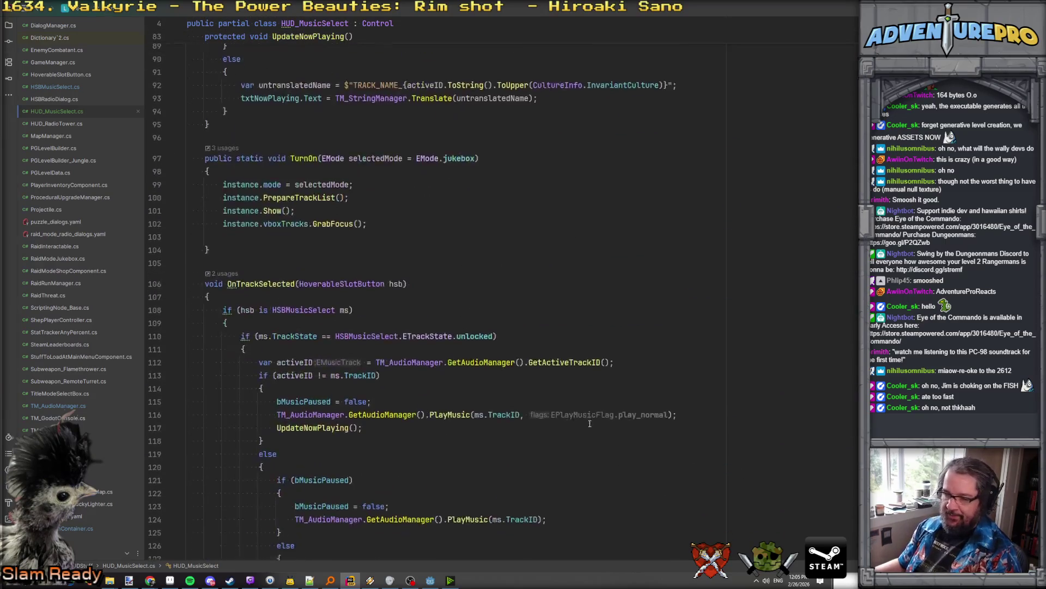
click(353, 387)
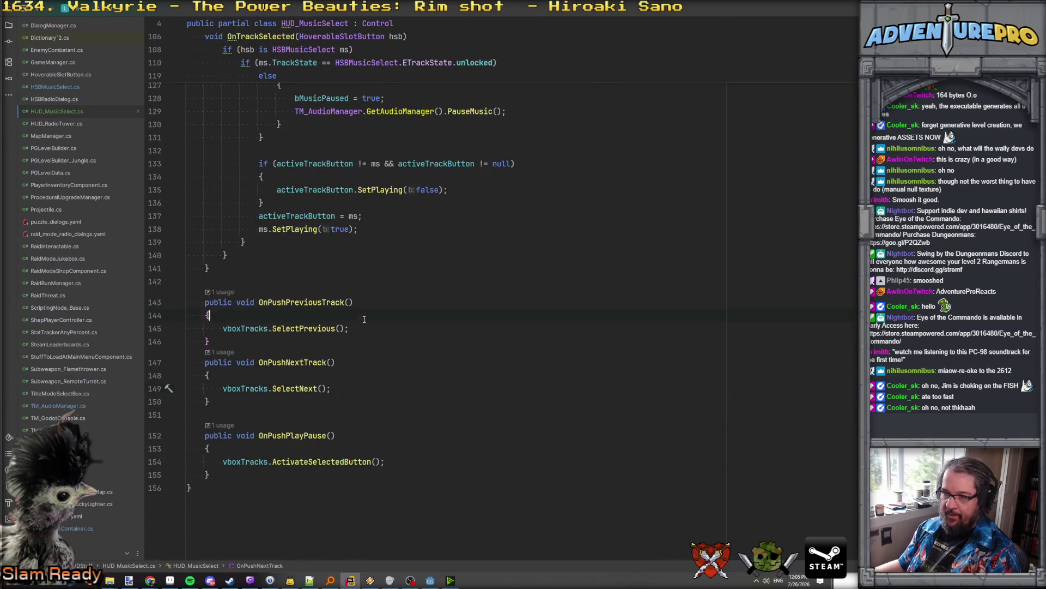
click(368, 328)
key(Return)
text(btn)
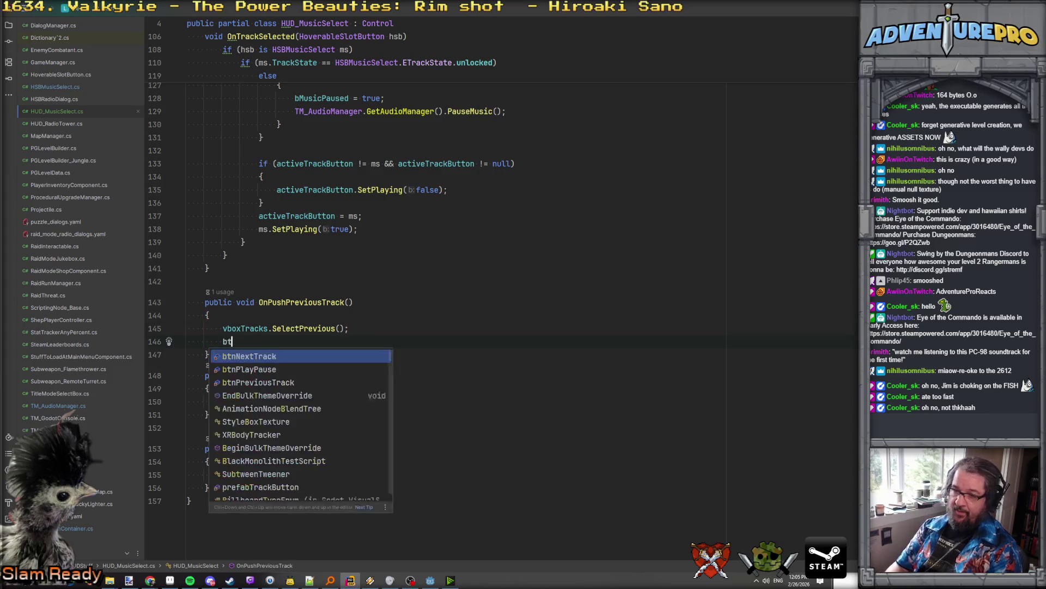
key(Down)
key(Down)
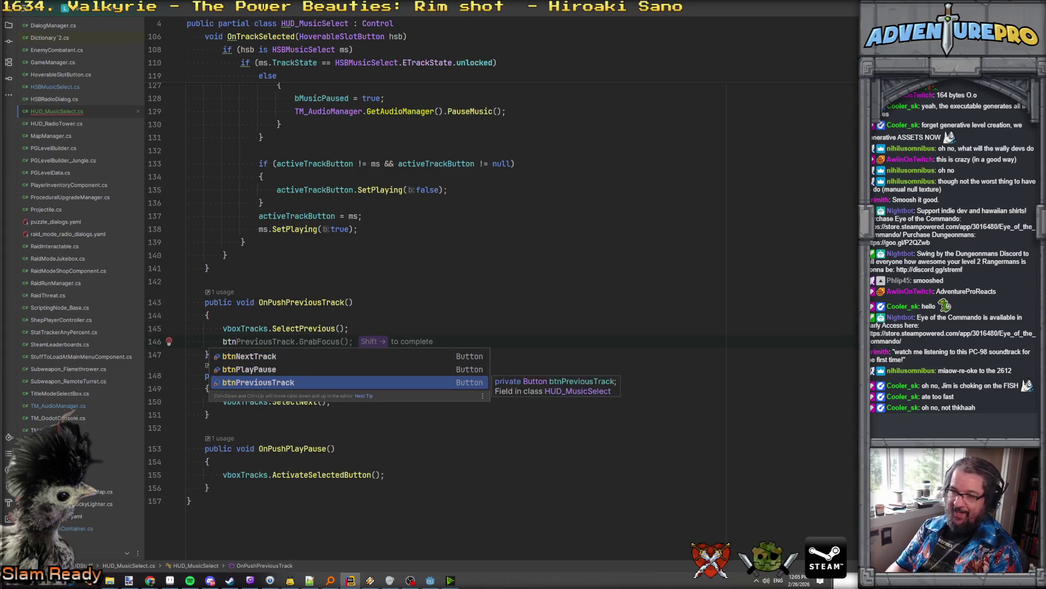
key(Return)
text(.Gr)
key(Escape)
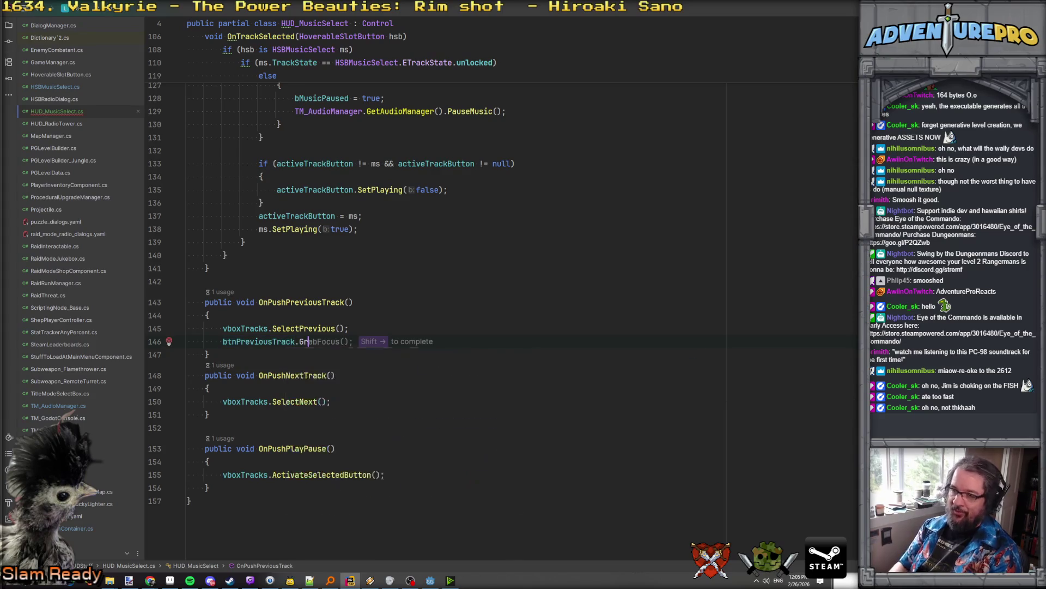